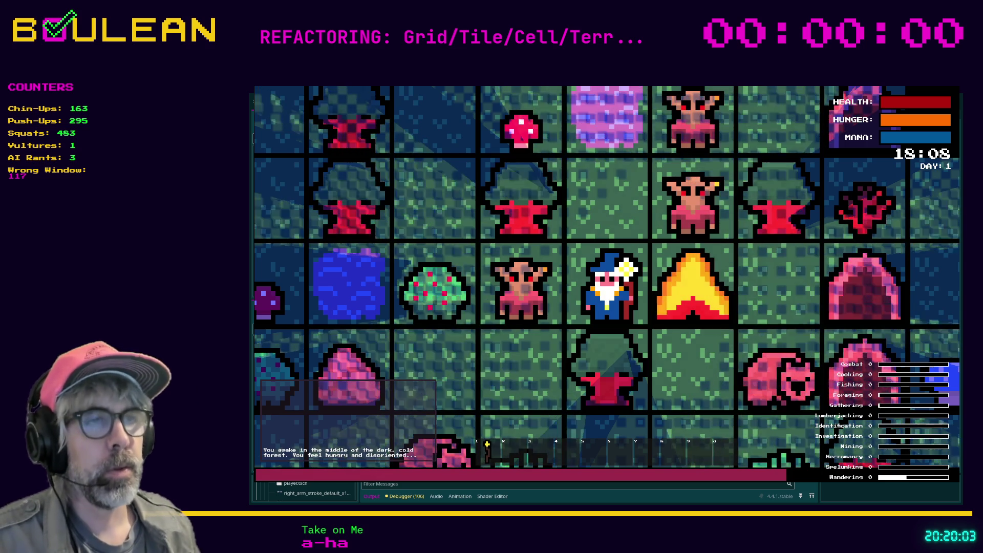
# Step: Stop the game test run and return to the script editor
pyautogui.press('F8')
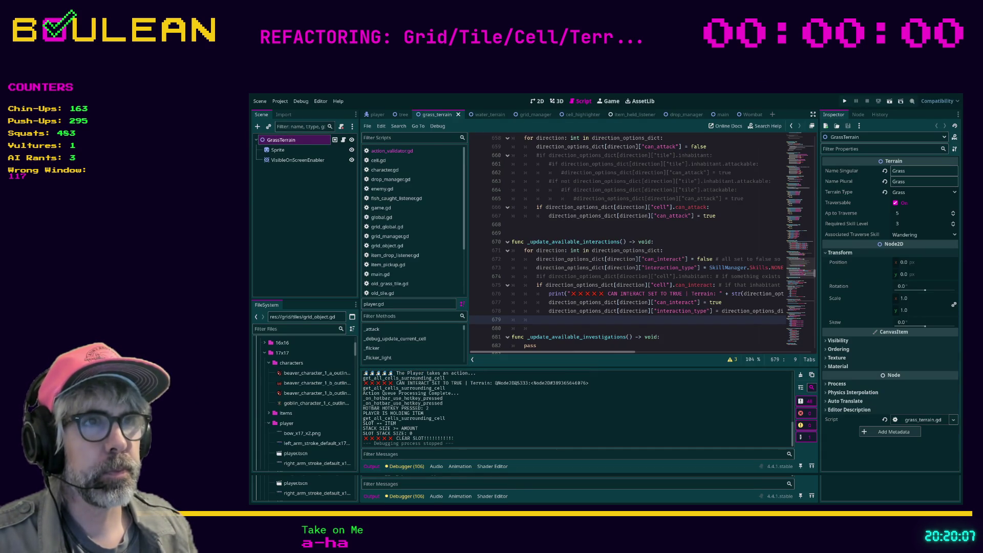
# Step: Review lines 677–680 of _update_available_interactions, then save the script and rerun the game
pyautogui.click(623, 328)
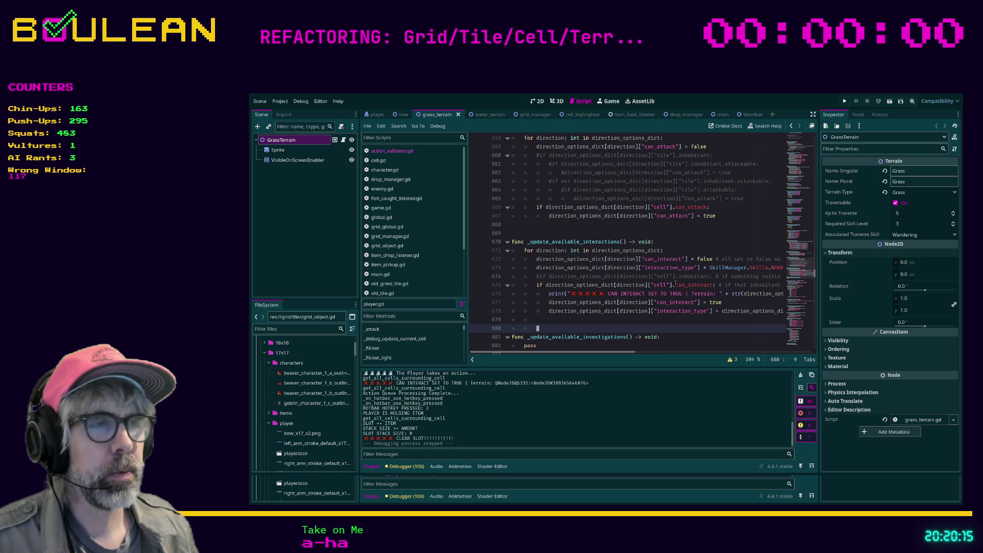
pyautogui.moveTo(627, 352)
pyautogui.mouseDown()
pyautogui.moveTo(688, 356)
pyautogui.moveTo(633, 353)
pyautogui.mouseUp()
pyautogui.click(709, 302)
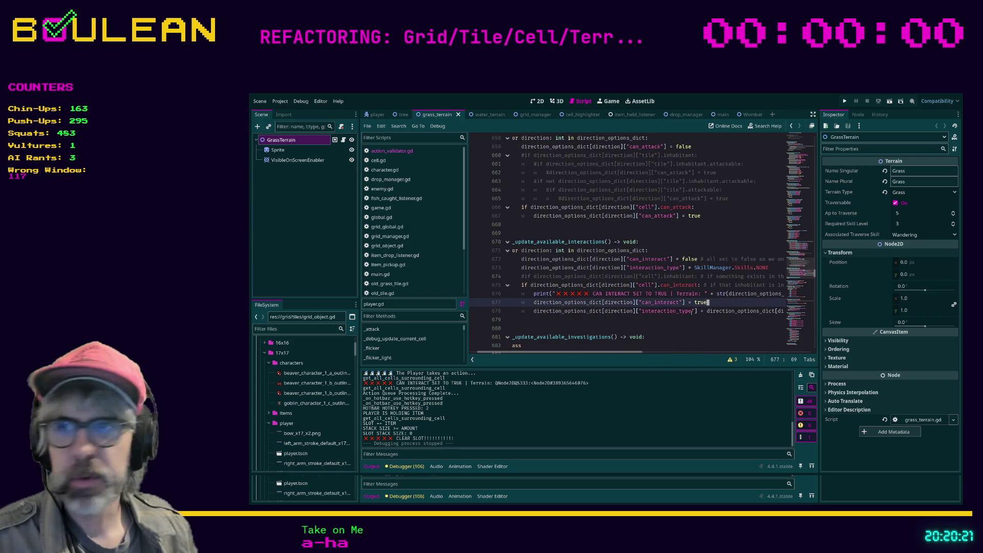
pyautogui.hotkey('ctrl', 's')
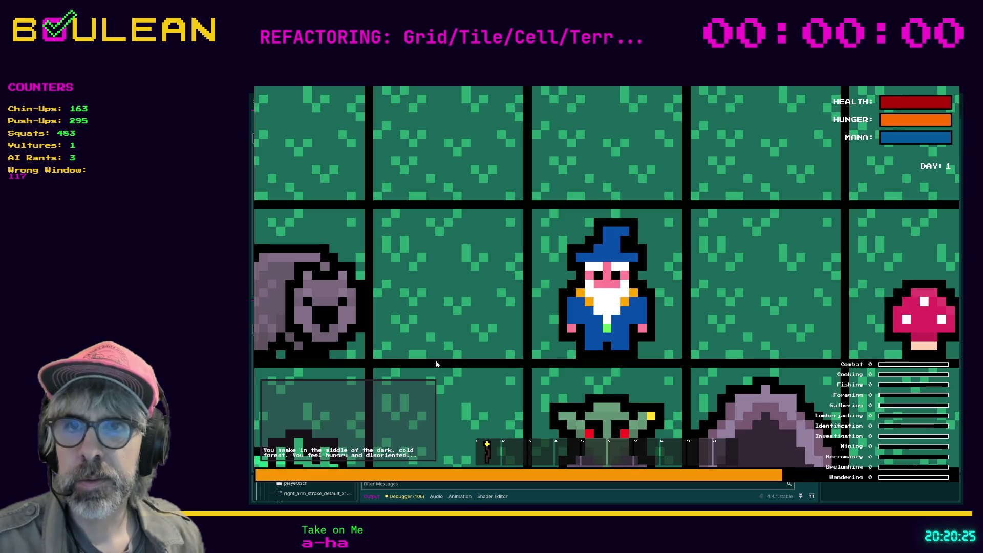
# Step: Zoom the game camera far out to show the wide forest grid around the wizard
pyautogui.scroll(-5, 436, 363)
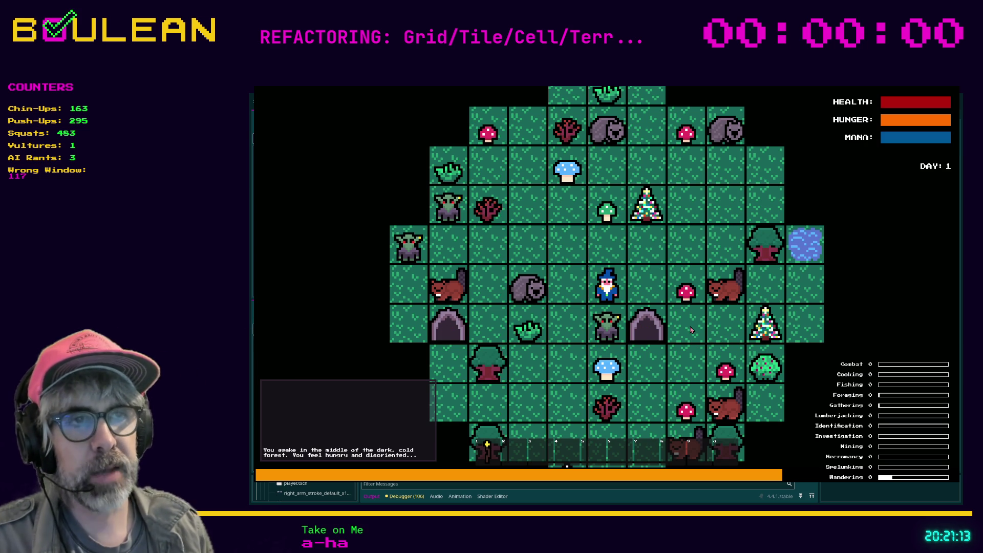
# Step: Walk the wizard one tile west, one north, then three tiles south
pyautogui.press('Left')
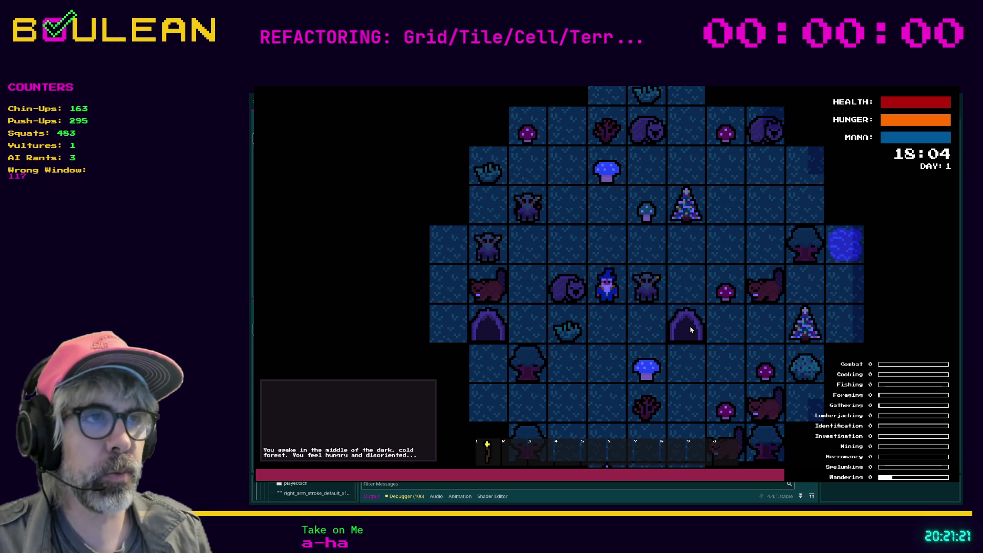
pyautogui.press('Up')
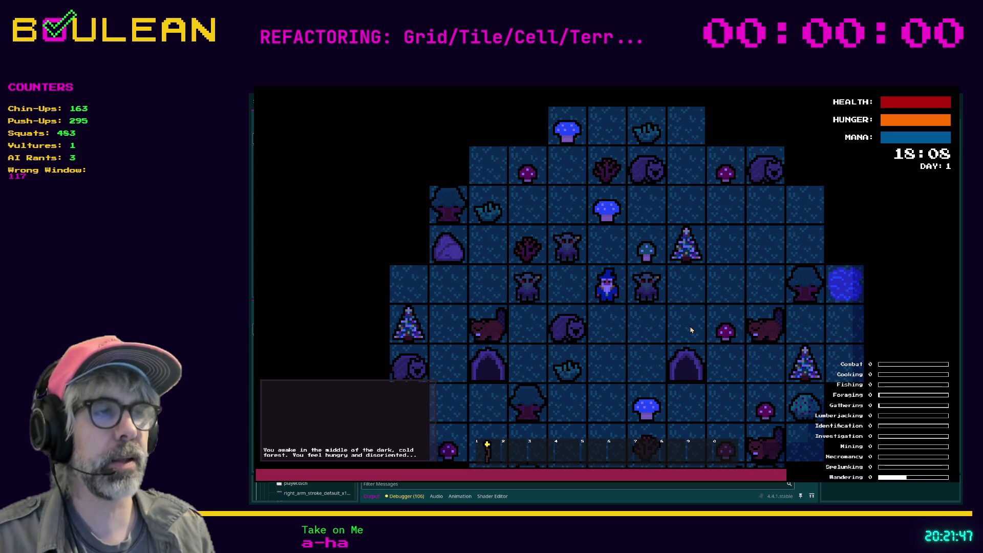
pyautogui.press('Down')
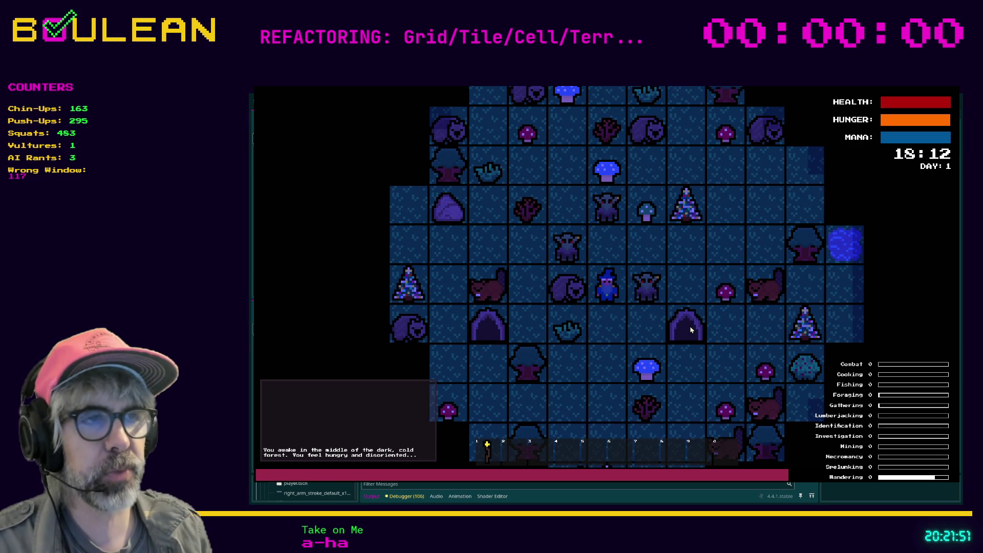
pyautogui.press('Down')
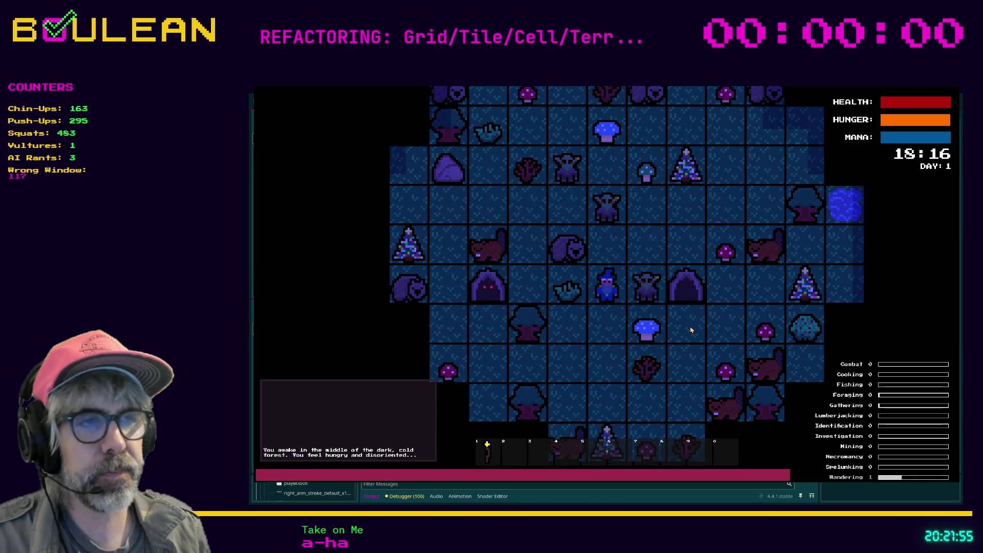
pyautogui.press('Down')
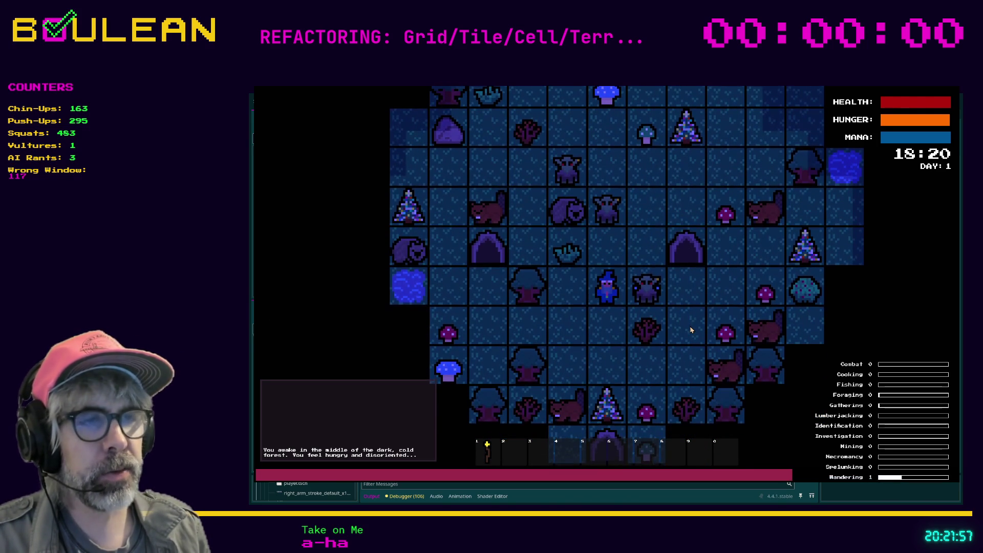
# Step: Try an attack to the east, step west, and bring the game window forward
pyautogui.press('Right')
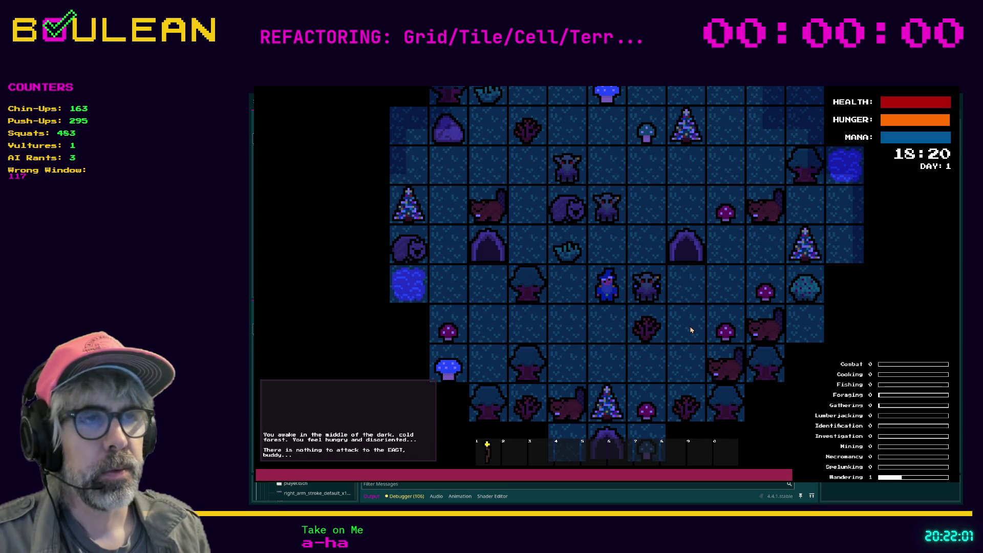
pyautogui.press('Left')
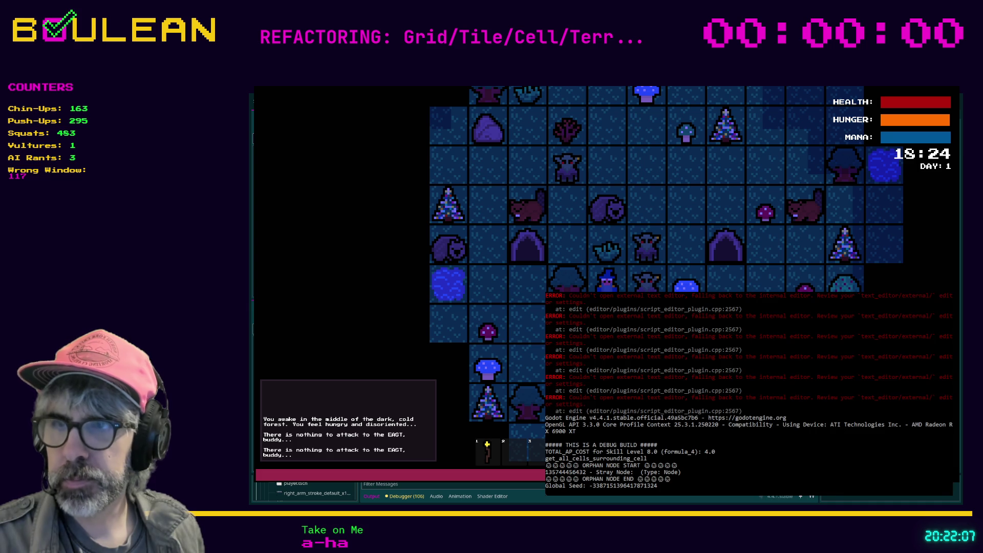
pyautogui.click(554, 310)
# Step: Use the hotbar torch, step south, try interacting in all four directions, then close the game
pyautogui.press('1')
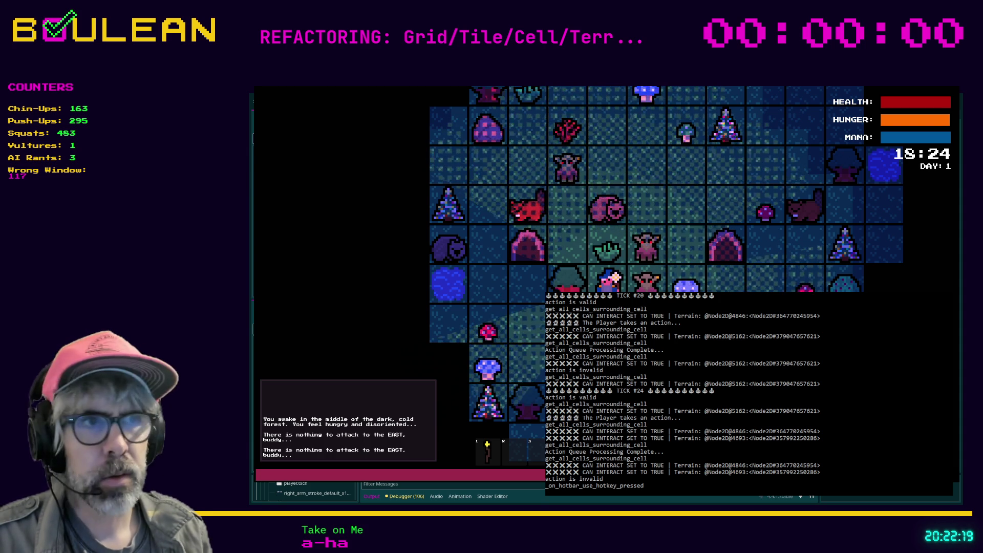
pyautogui.press('Down')
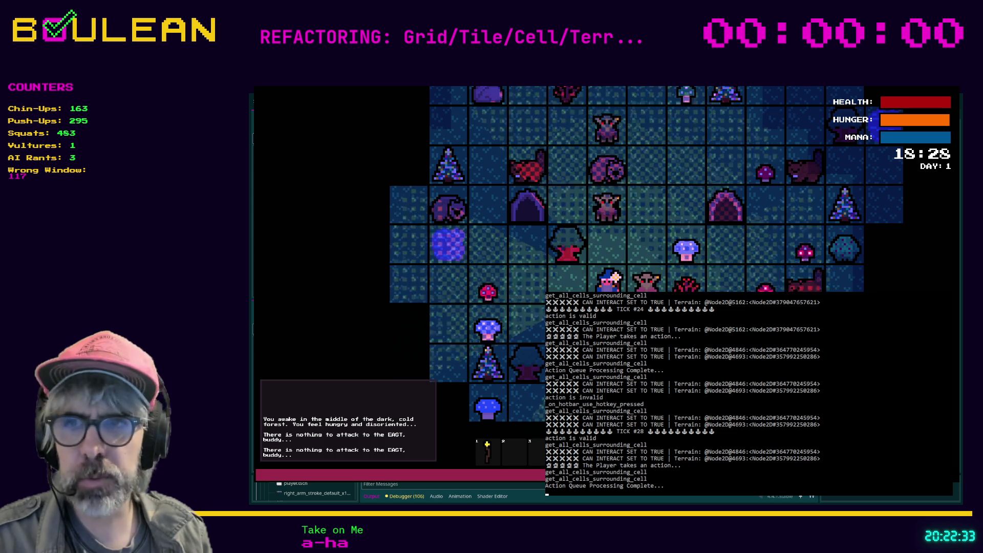
pyautogui.press('Left')
pyautogui.press('Up')
pyautogui.press('Down')
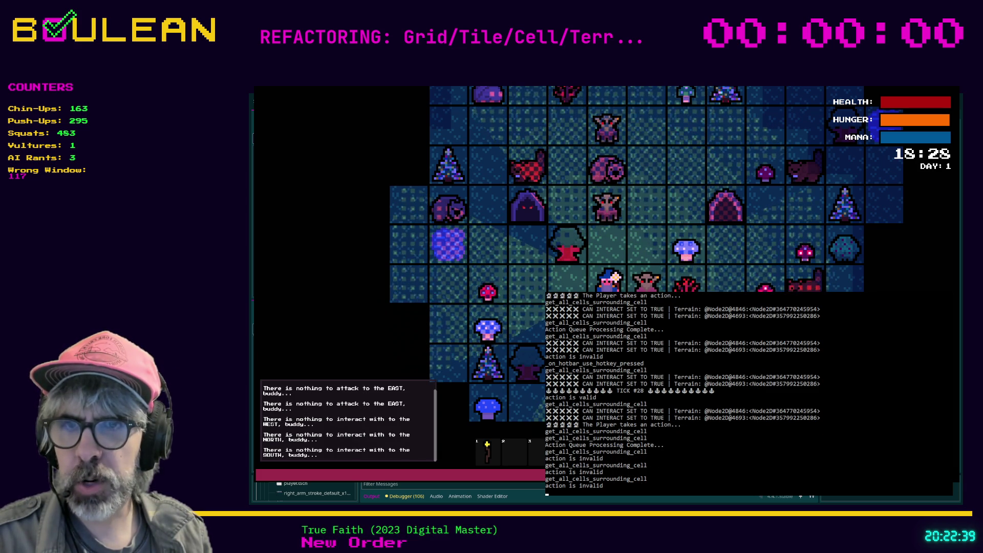
pyautogui.press('Right')
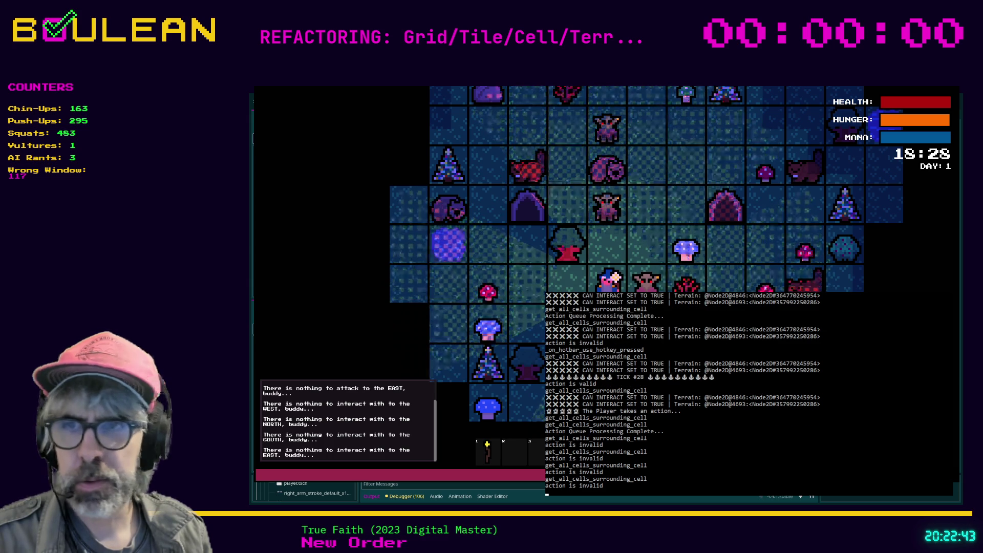
pyautogui.press('space')
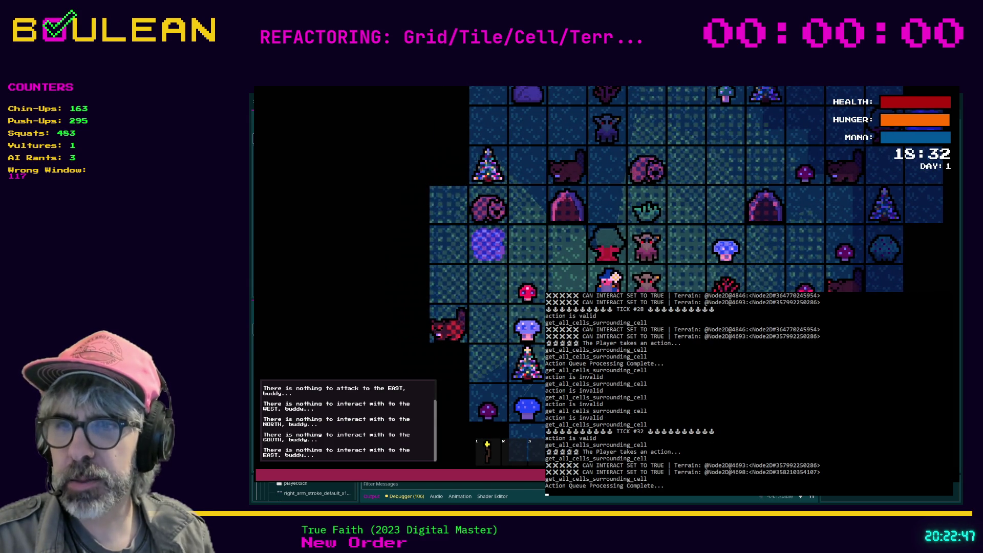
pyautogui.press('Escape')
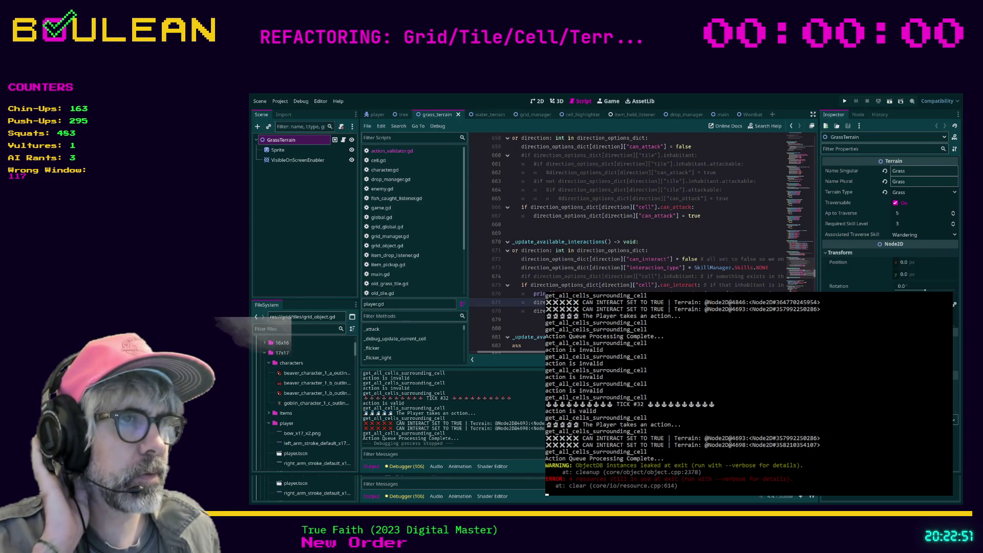
pyautogui.hscroll(5, 640, 215)
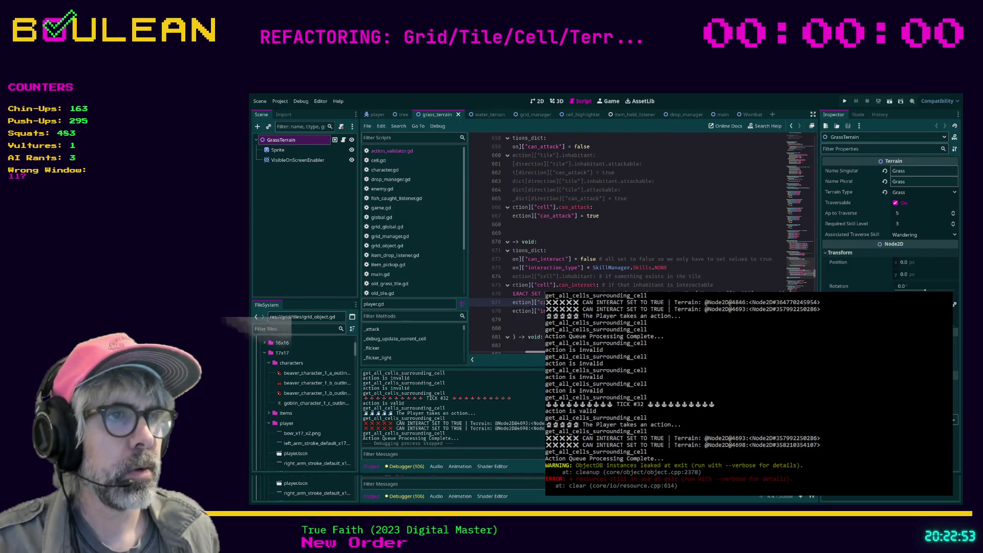
pyautogui.hscroll(6, 639, 215)
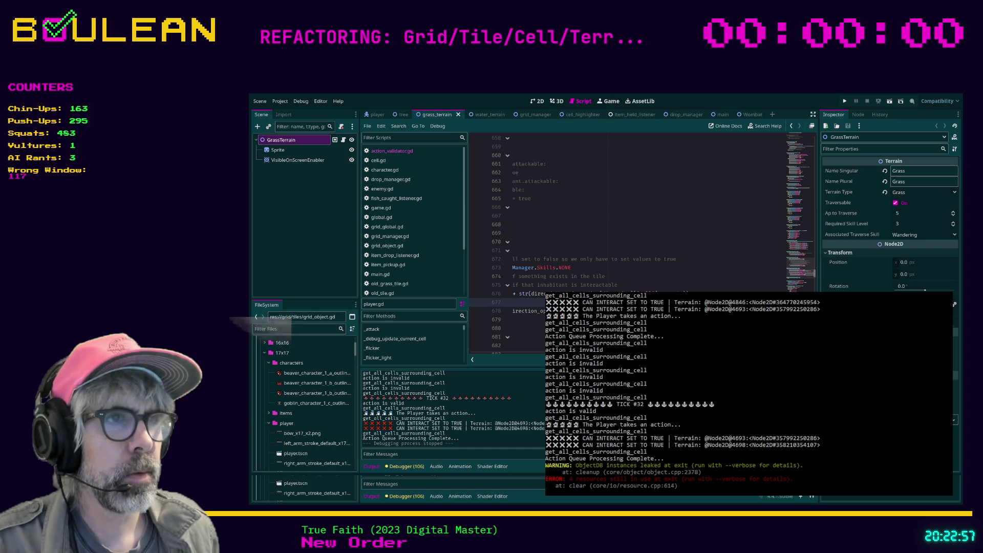
pyautogui.click(530, 294)
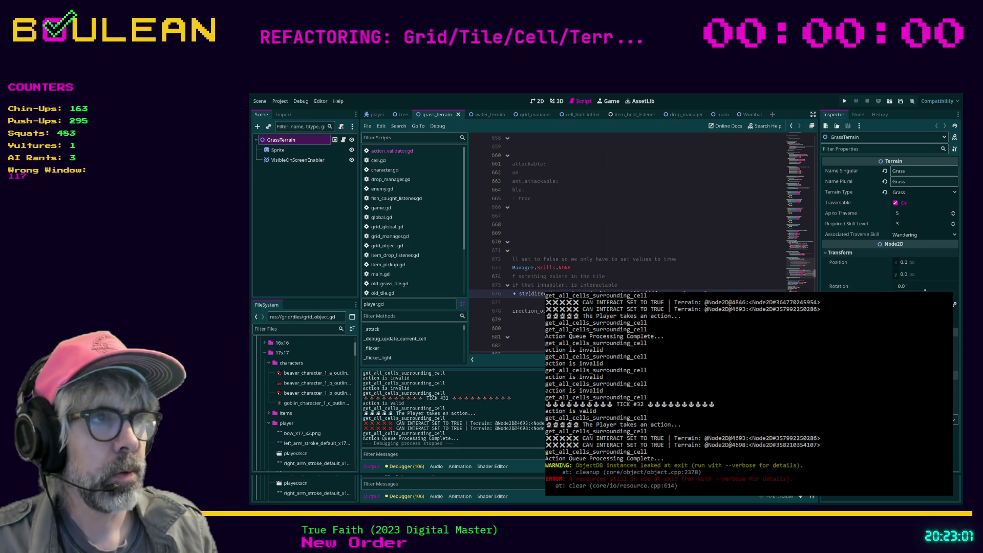
pyautogui.write('str')
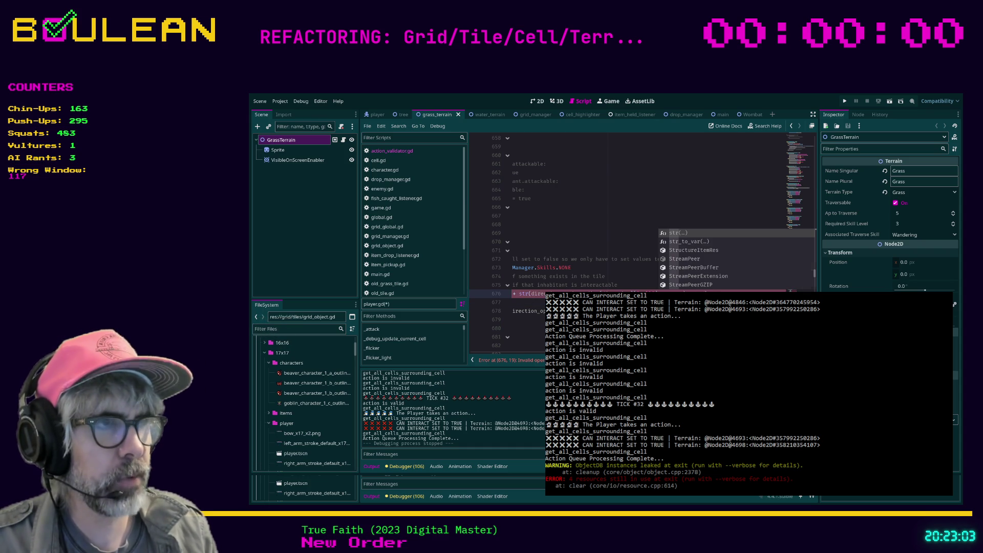
pyautogui.press('Return')
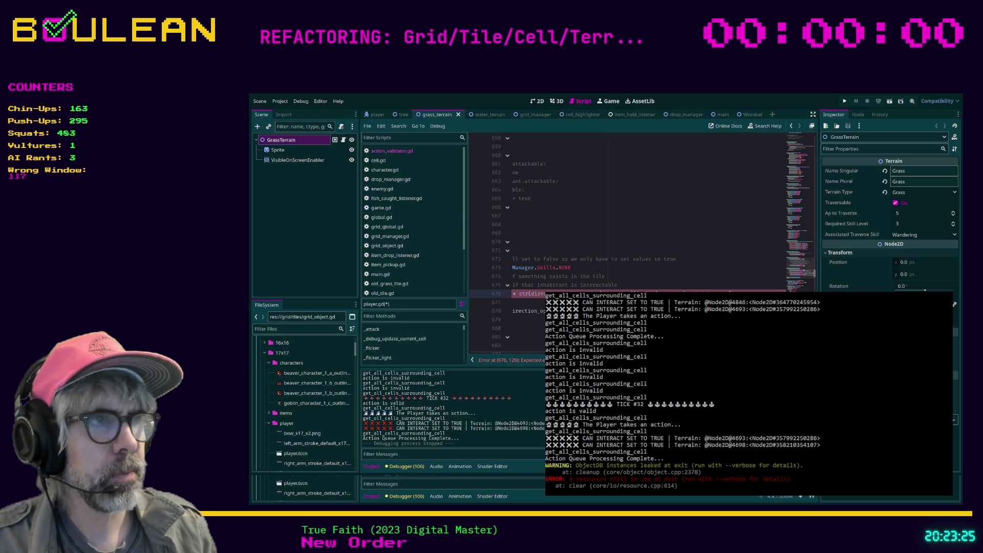
pyautogui.write('Ter')
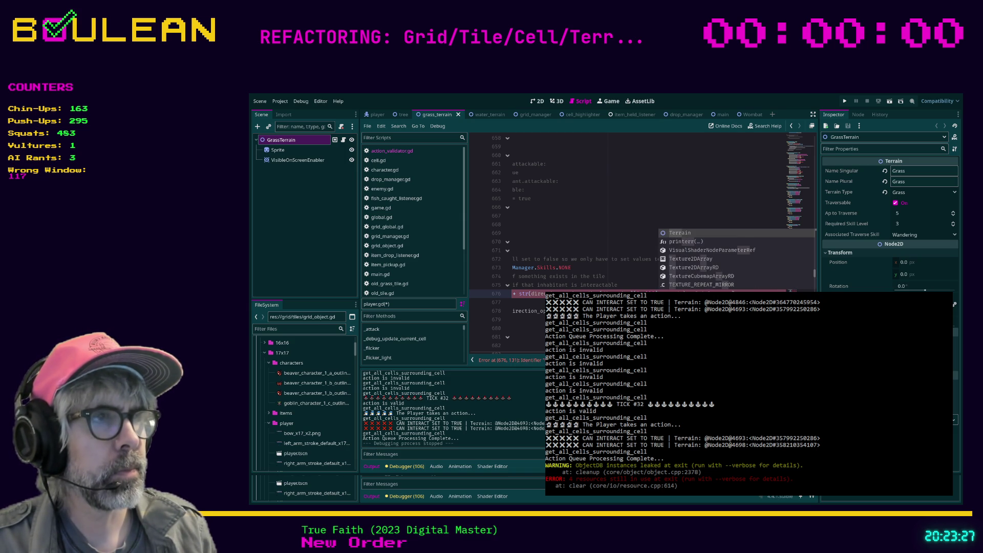
pyautogui.press('BackSpace')
pyautogui.press('BackSpace')
pyautogui.press('BackSpace')
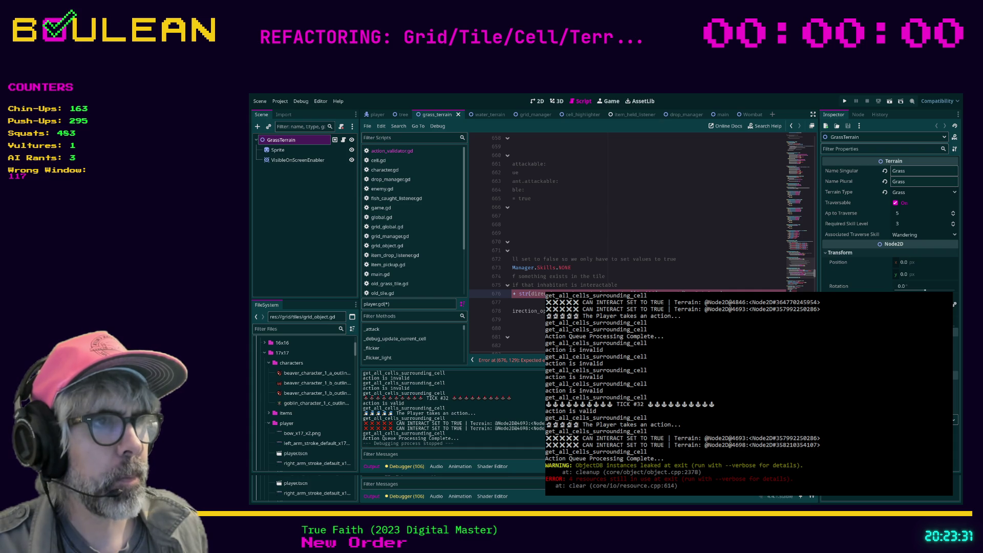
pyautogui.hscroll(-3, 598, 225)
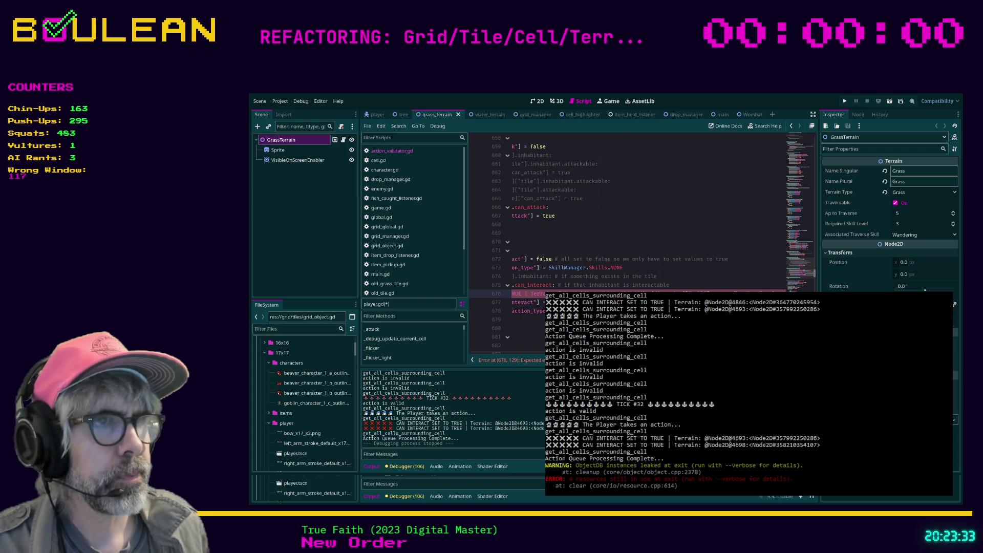
pyautogui.hscroll(3, 597, 225)
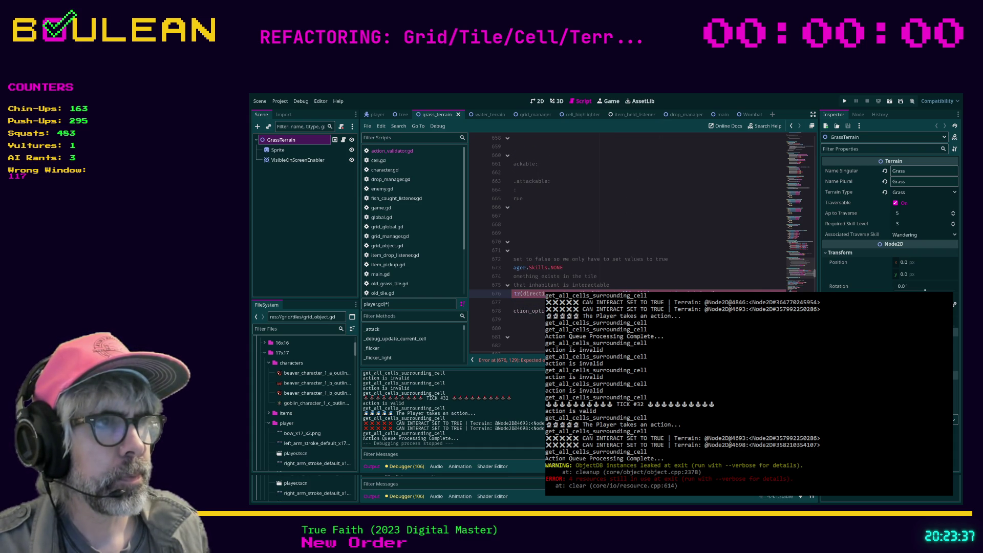
pyautogui.hscroll(5, 598, 226)
pyautogui.hscroll(1, 598, 225)
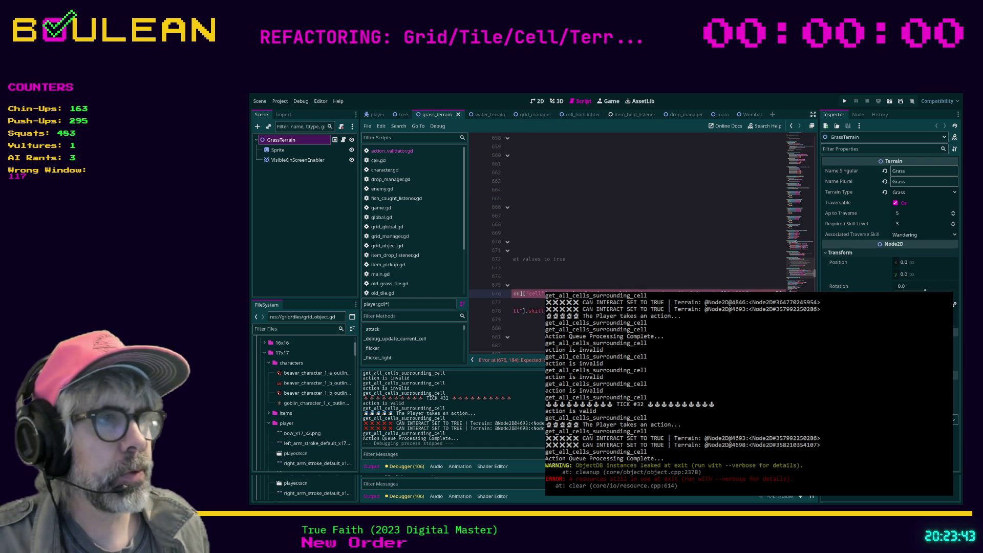
pyautogui.scroll(-4, 392, 276)
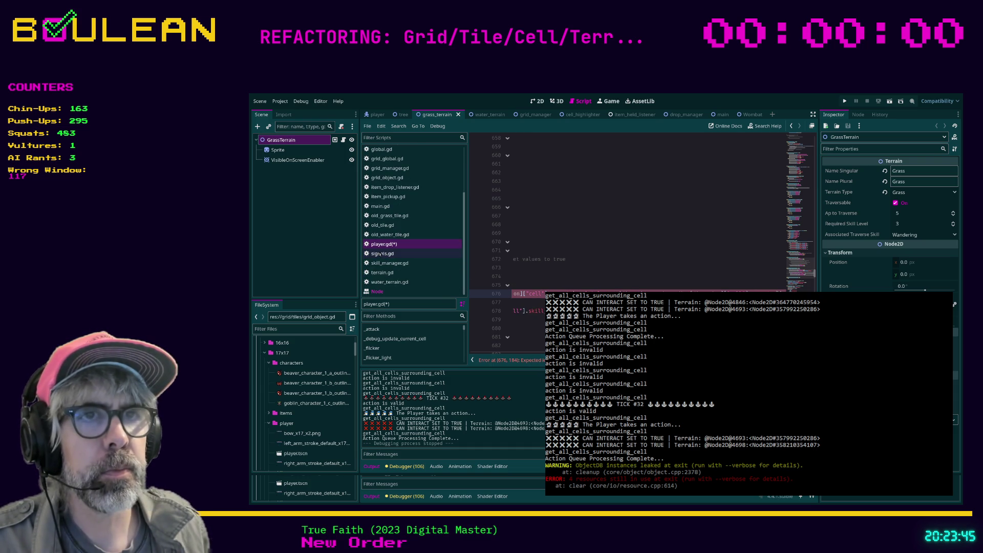
pyautogui.click(392, 274)
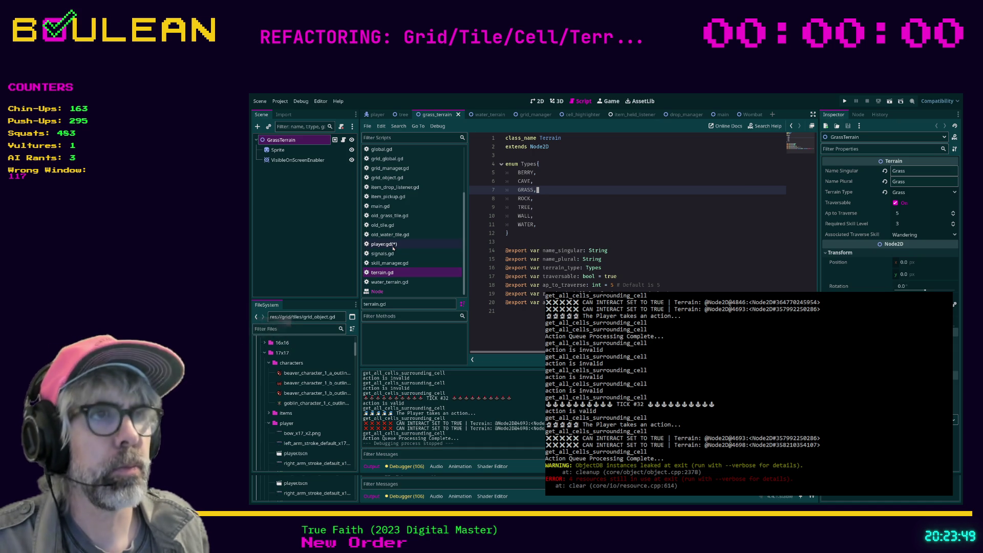
pyautogui.click(393, 246)
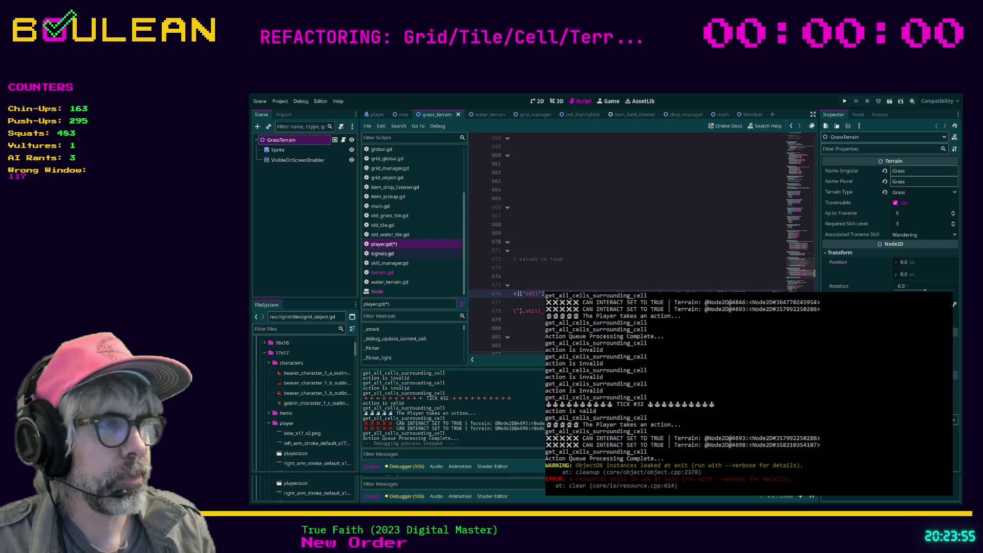
pyautogui.hscroll(5, 645, 215)
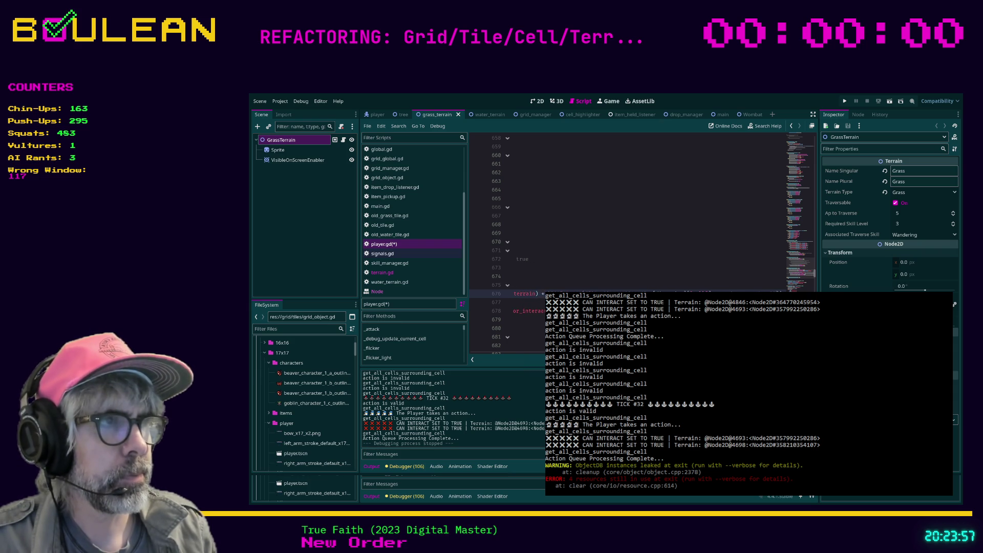
pyautogui.hotkey('ctrl', 's')
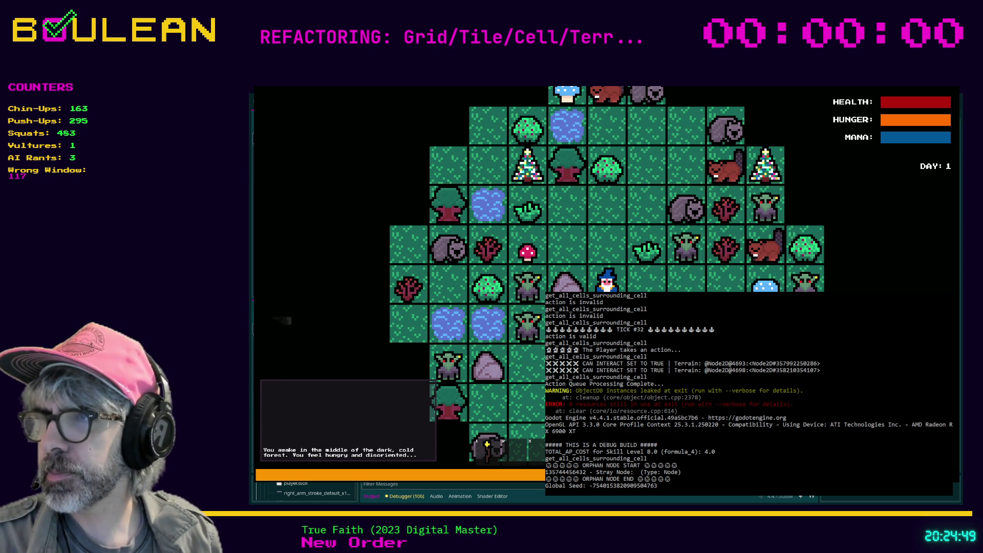
# Step: Move the wizard north twice, left twice, north once more, then stop the test run
pyautogui.press('Up')
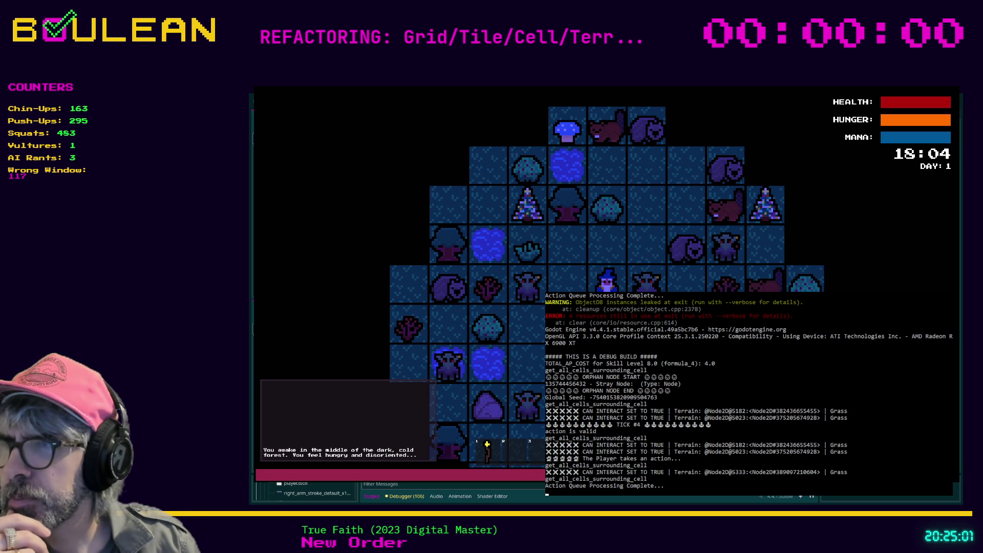
pyautogui.press('Up')
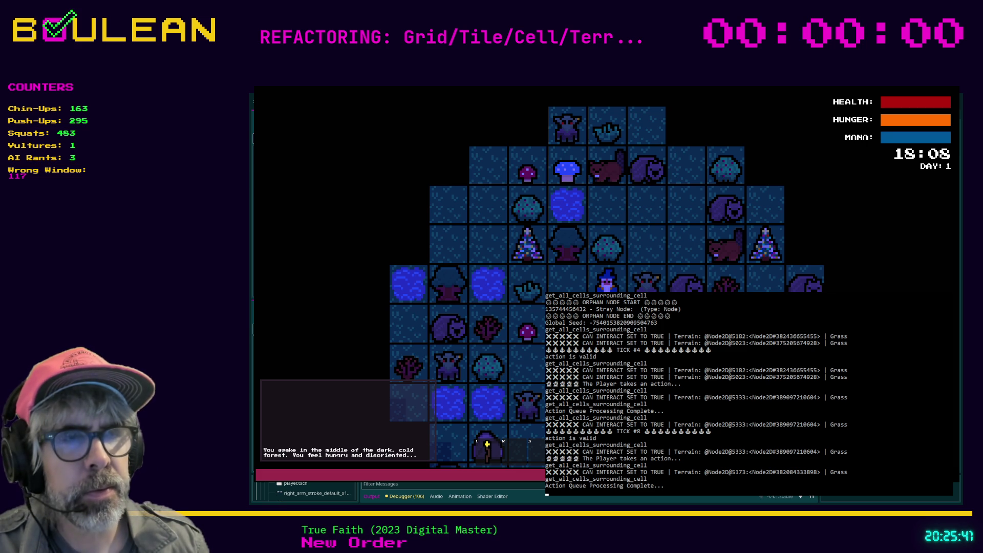
pyautogui.press('Left')
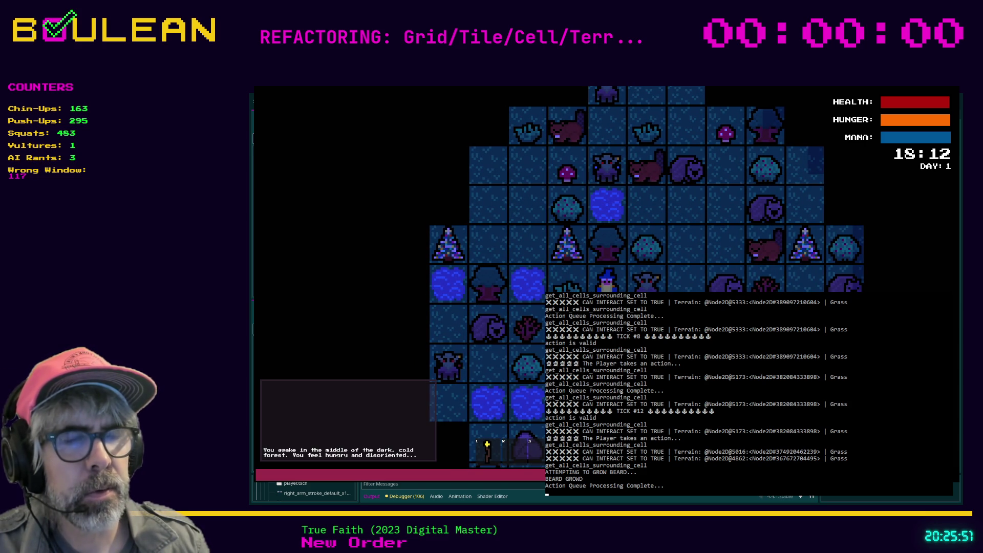
pyautogui.press('Left')
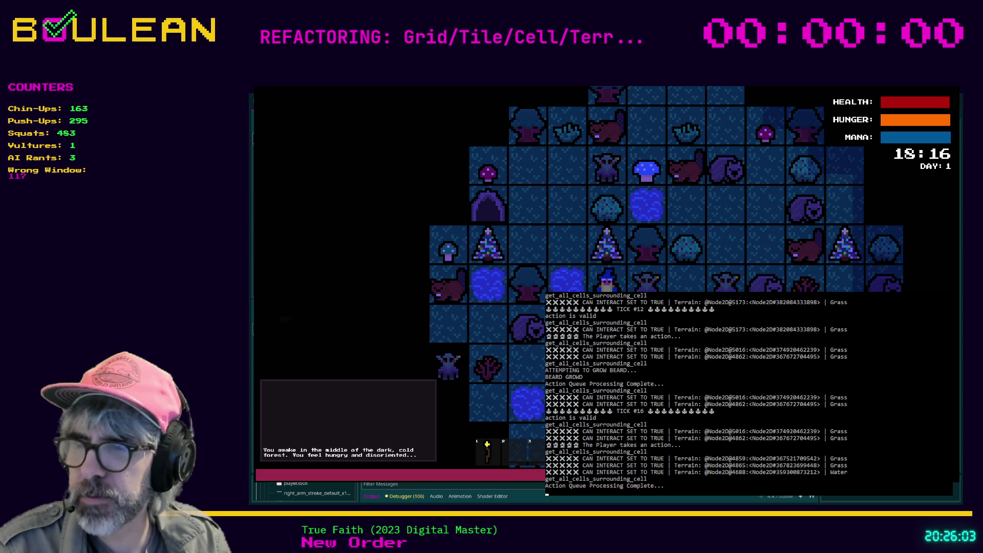
pyautogui.press('Up')
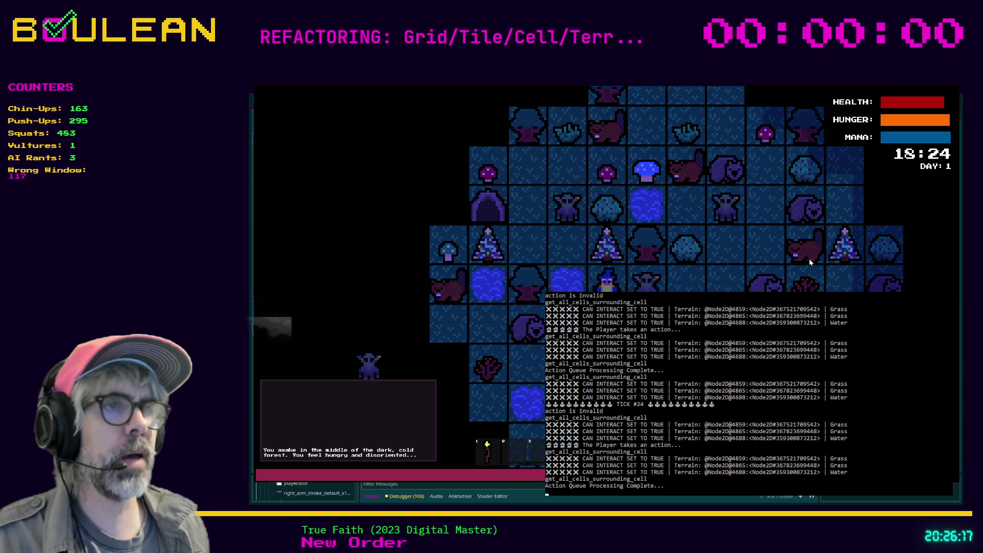
pyautogui.press('F8')
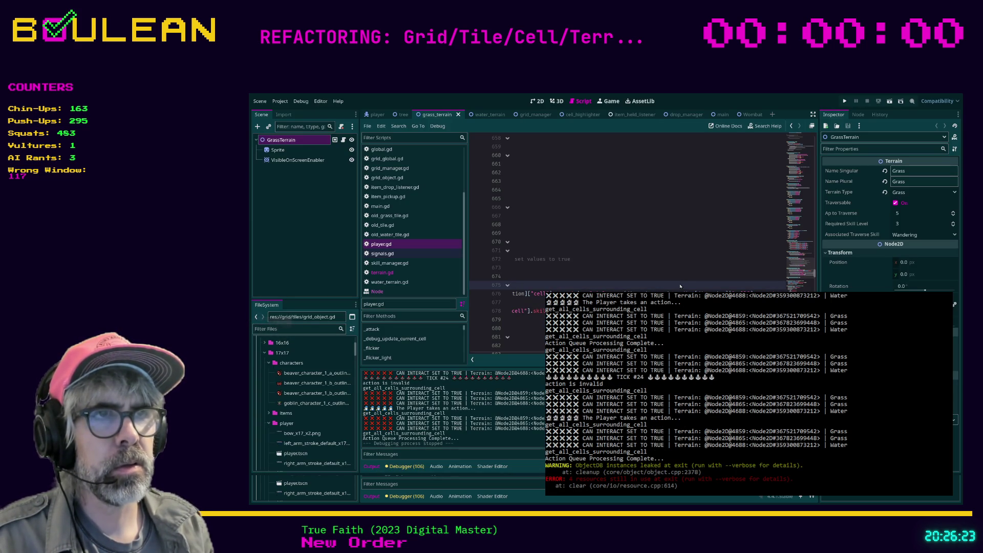
# Step: Jump from the 'action is invalid' line 350 result to is_action_valid in action_validator.gd
pyautogui.click(411, 398)
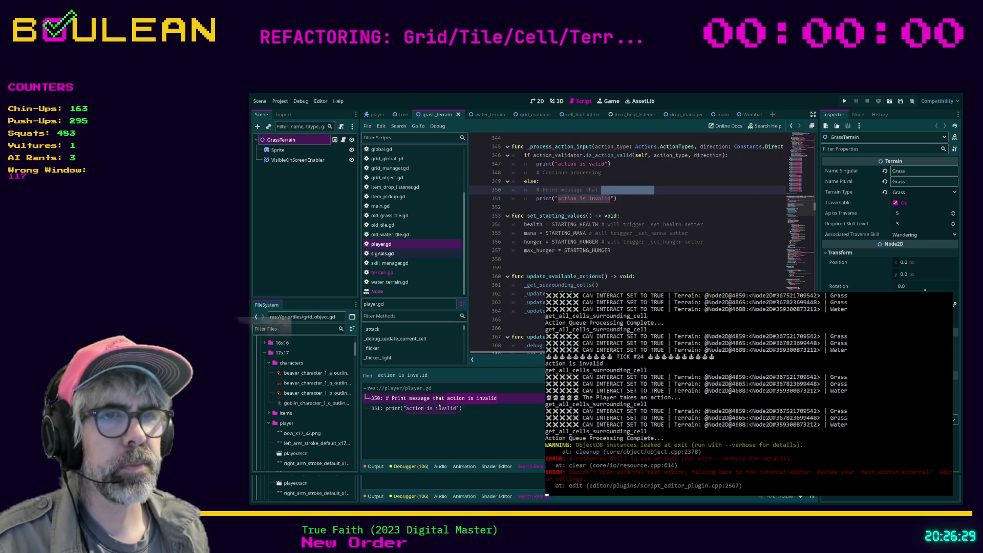
pyautogui.click(444, 403)
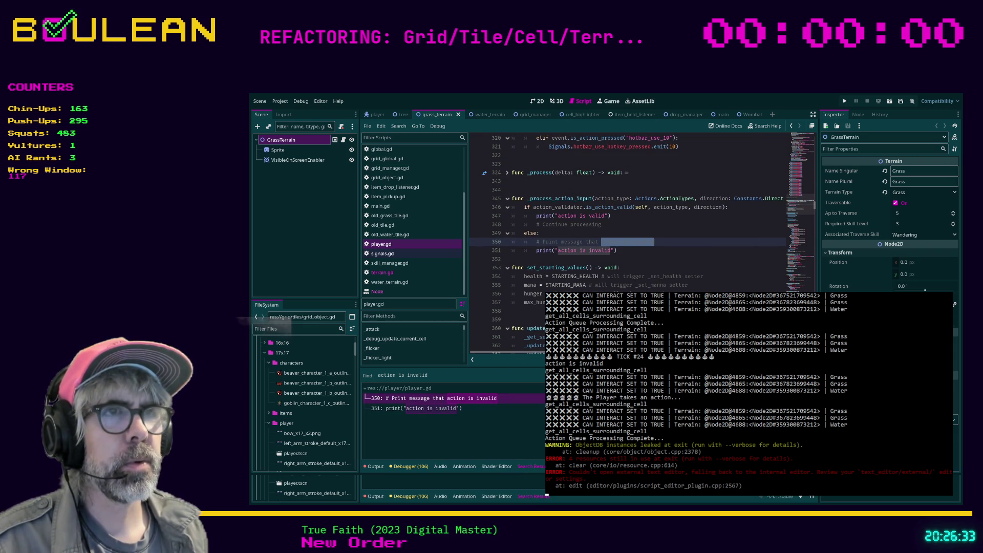
pyautogui.scroll(1, 630, 215)
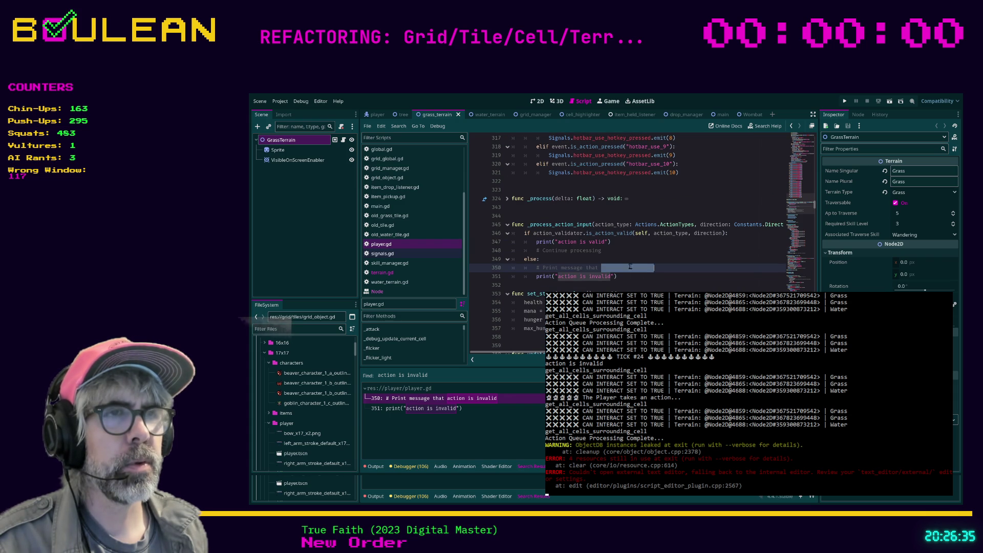
pyautogui.click(619, 249)
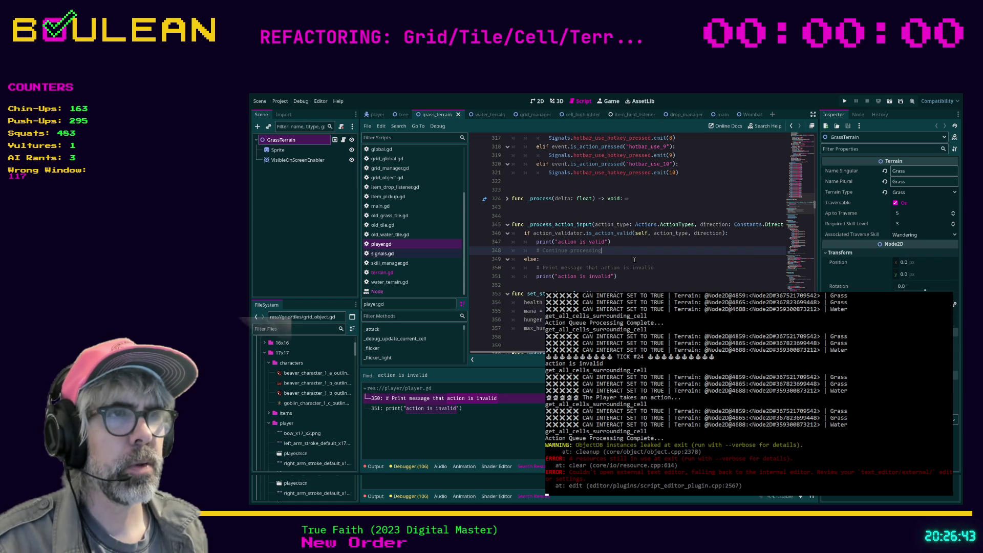
pyautogui.keyDown('ctrl'); pyautogui.click(599, 235); pyautogui.keyUp('ctrl')
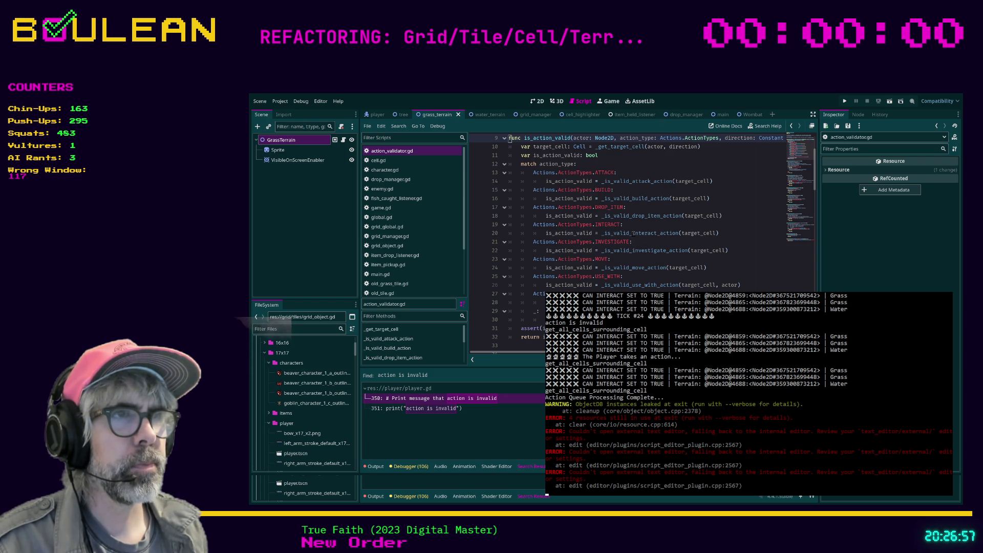
# Step: Replace priority_interactable_inhabitant with can_interact on line 81 of _is_valid_interact_action and save
pyautogui.keyDown('ctrl'); pyautogui.click(631, 235); pyautogui.keyUp('ctrl')
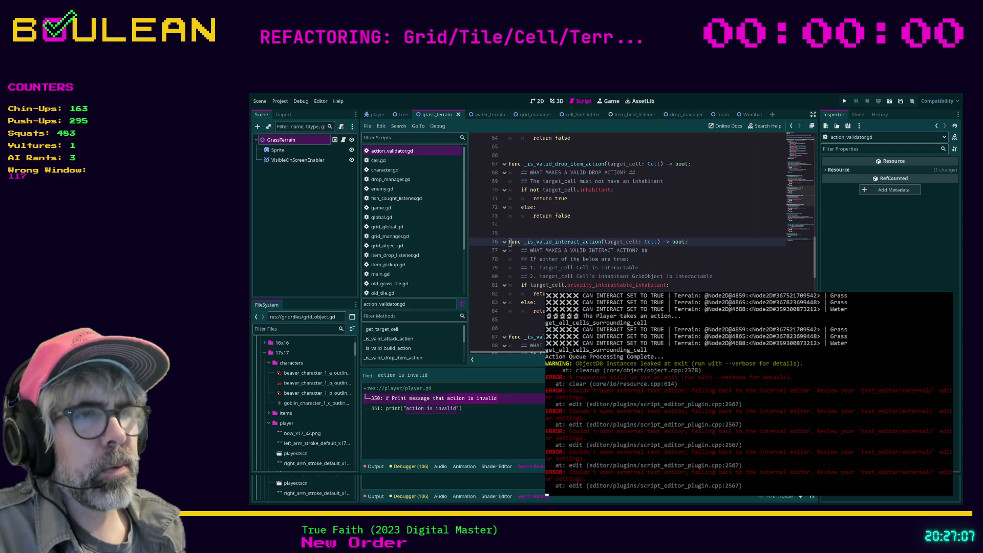
pyautogui.doubleClick(578, 285)
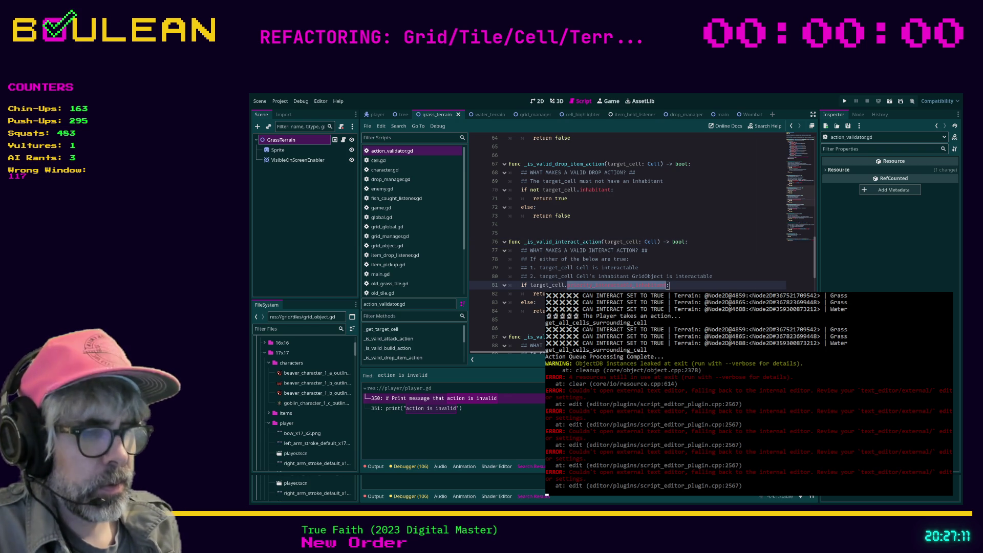
pyautogui.moveTo(566, 284); pyautogui.dragTo(523, 276)
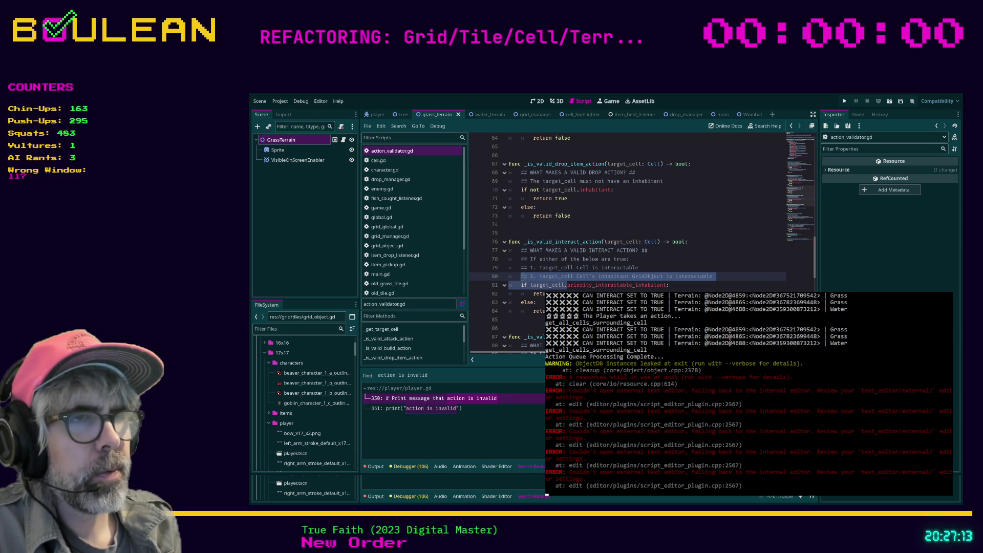
pyautogui.doubleClick(589, 284)
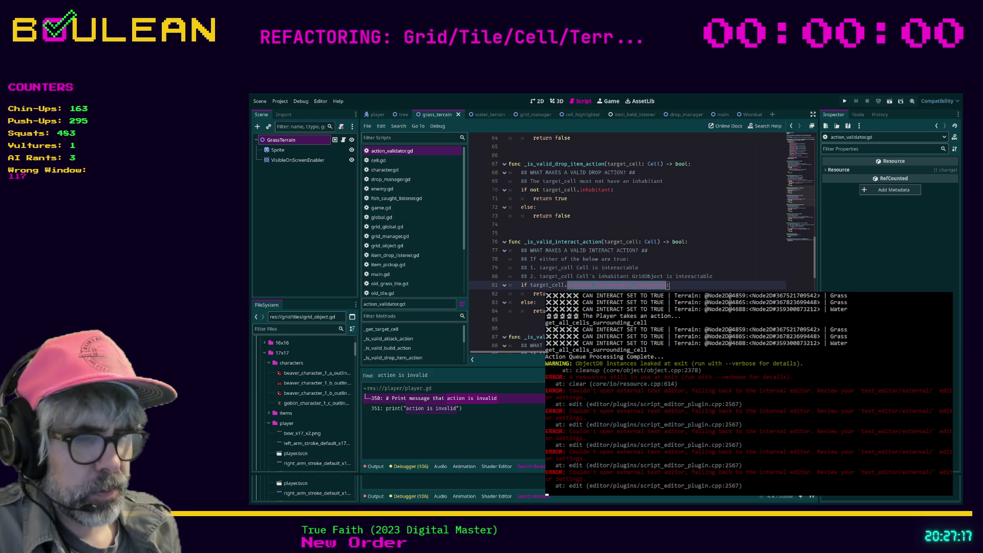
pyautogui.click(665, 285)
pyautogui.press('BackSpace')
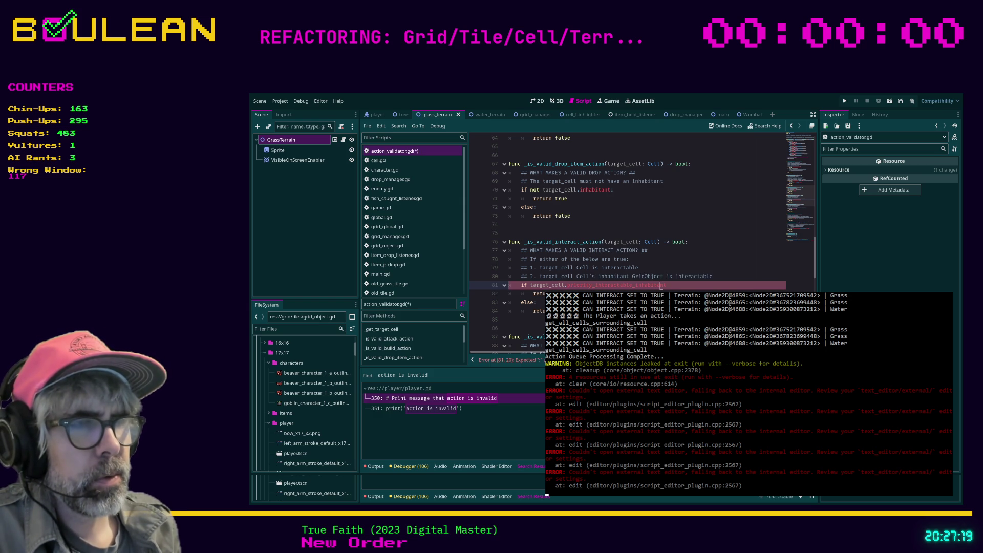
pyautogui.press('BackSpace')
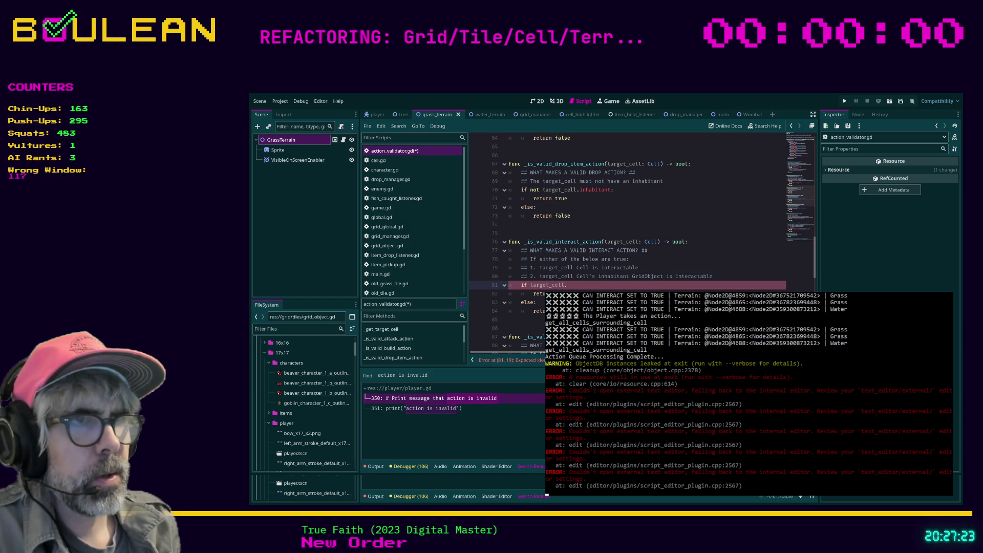
pyautogui.write('ca')
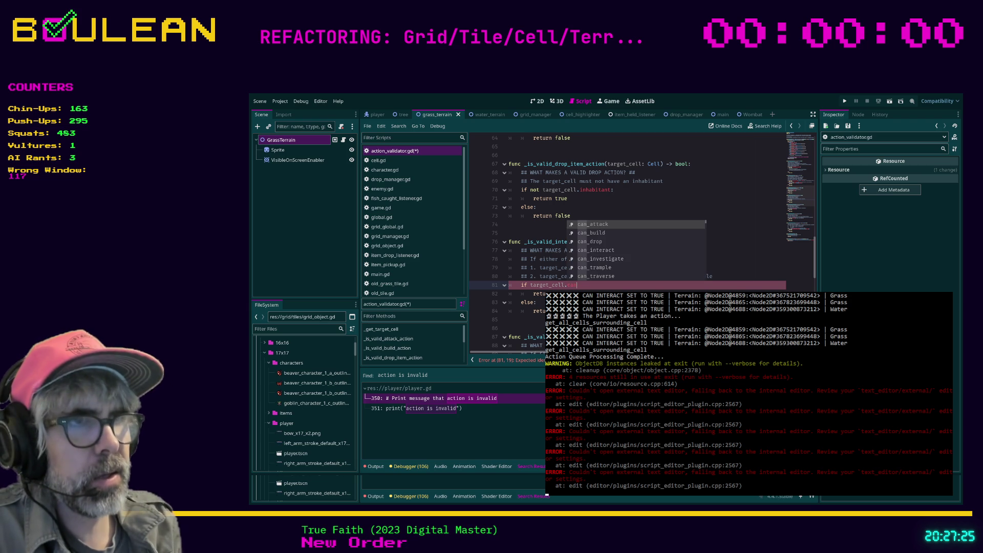
pyautogui.write('n_inter')
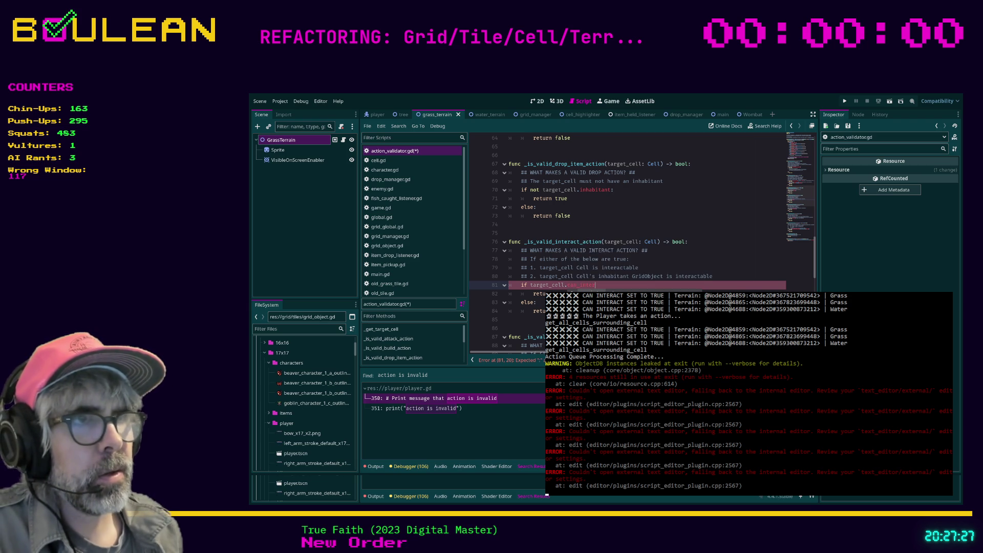
pyautogui.write('act:')
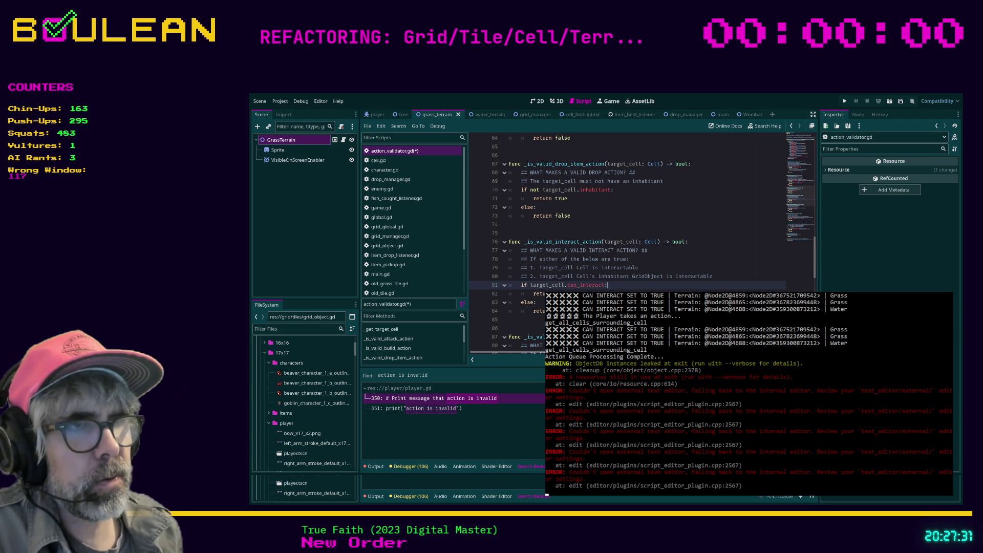
pyautogui.click(537, 310)
pyautogui.hotkey('ctrl', 's')
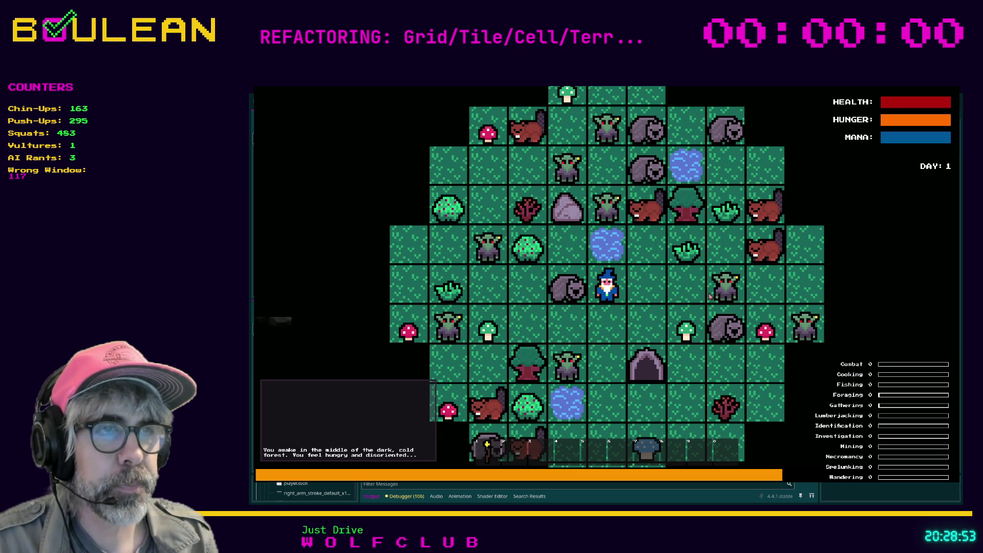
# Step: Move the wizard one tile south and check the output log reporting the action valid
pyautogui.press('Down')
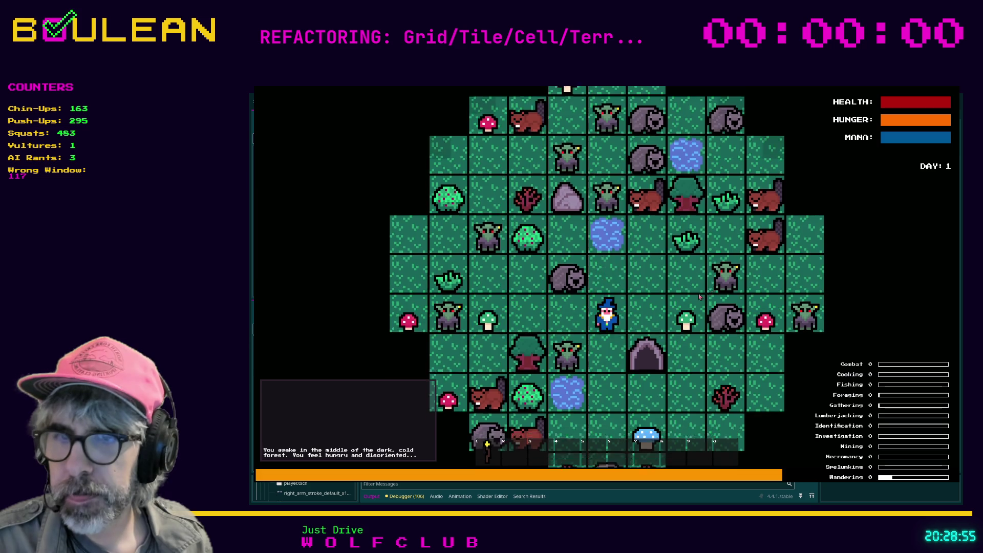
pyautogui.hotkey('alt', 'Tab')
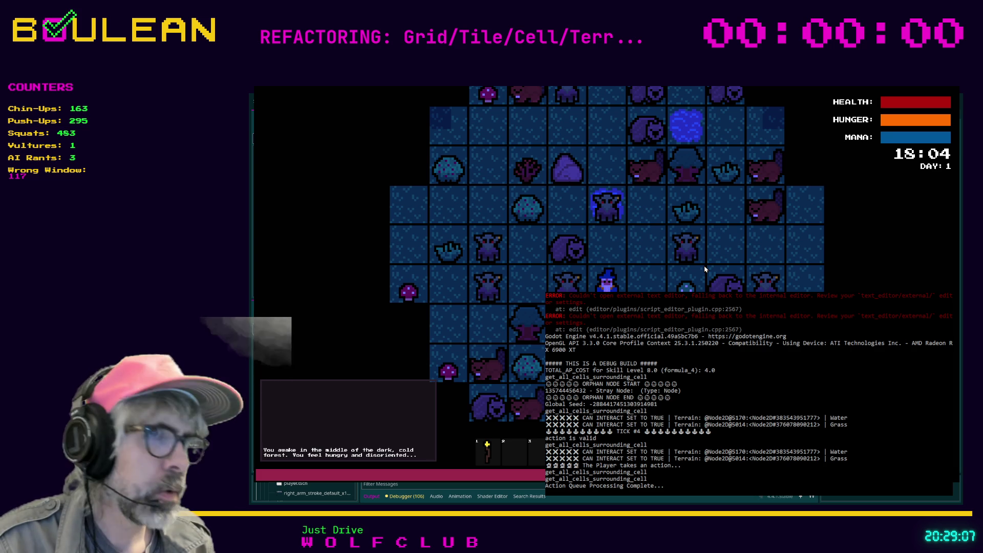
# Step: Play turns (two steps south, seven waits) until tick #40, then stop the test run
pyautogui.press('Down')
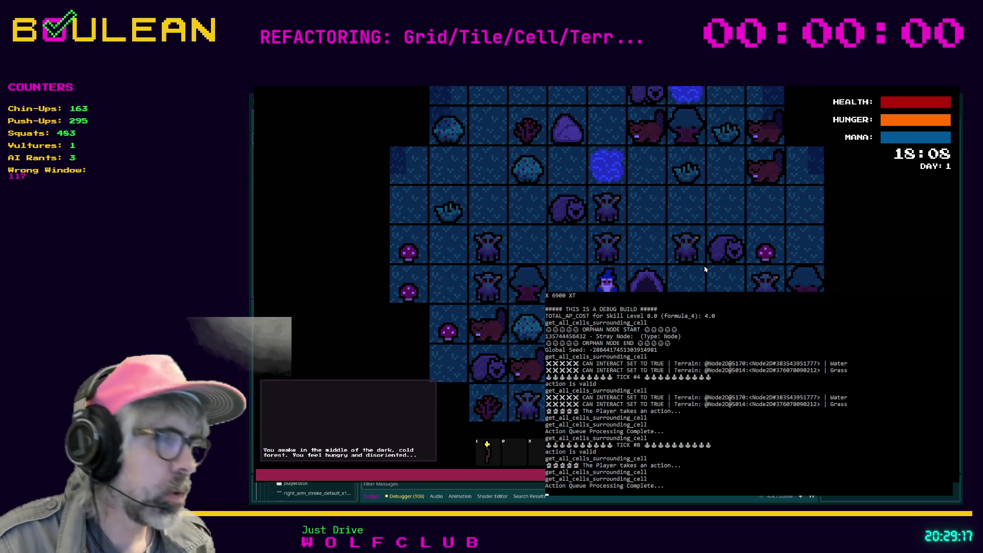
pyautogui.press('Down')
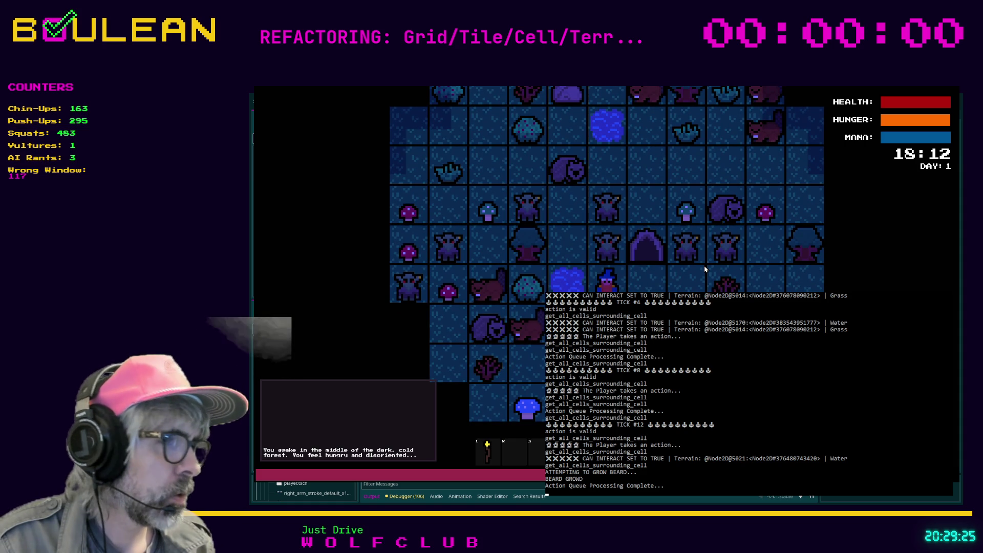
pyautogui.press('space')
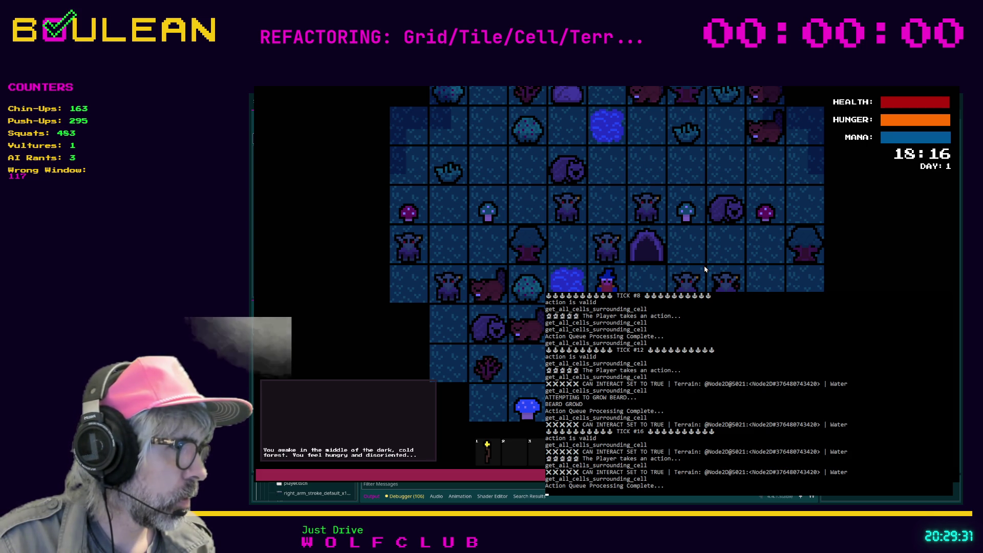
pyautogui.press('space')
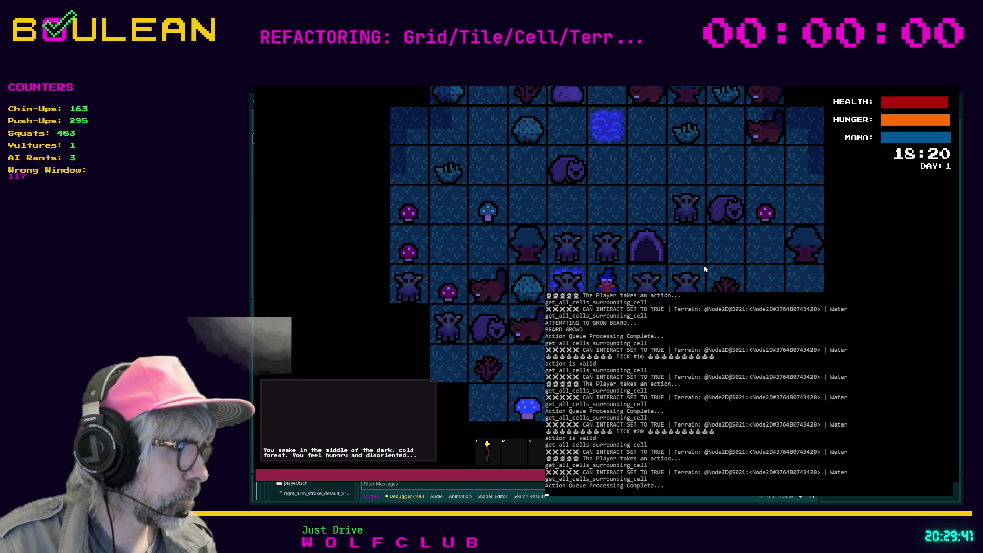
pyautogui.press('space')
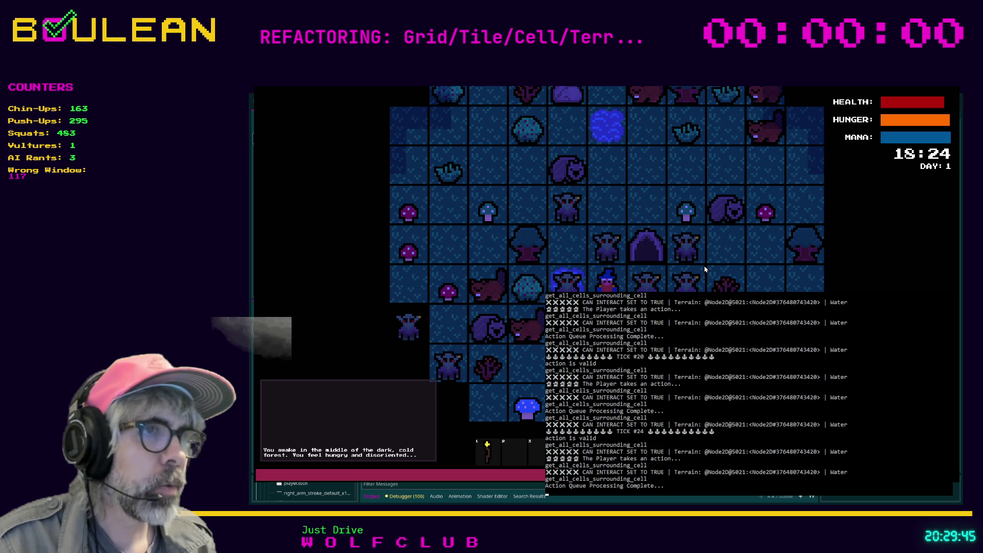
pyautogui.press('space')
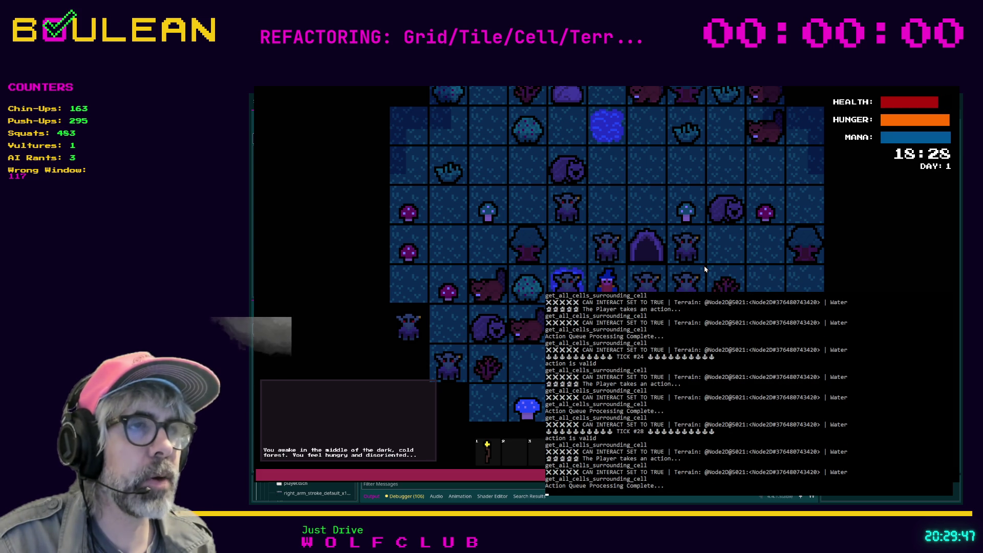
pyautogui.press('space')
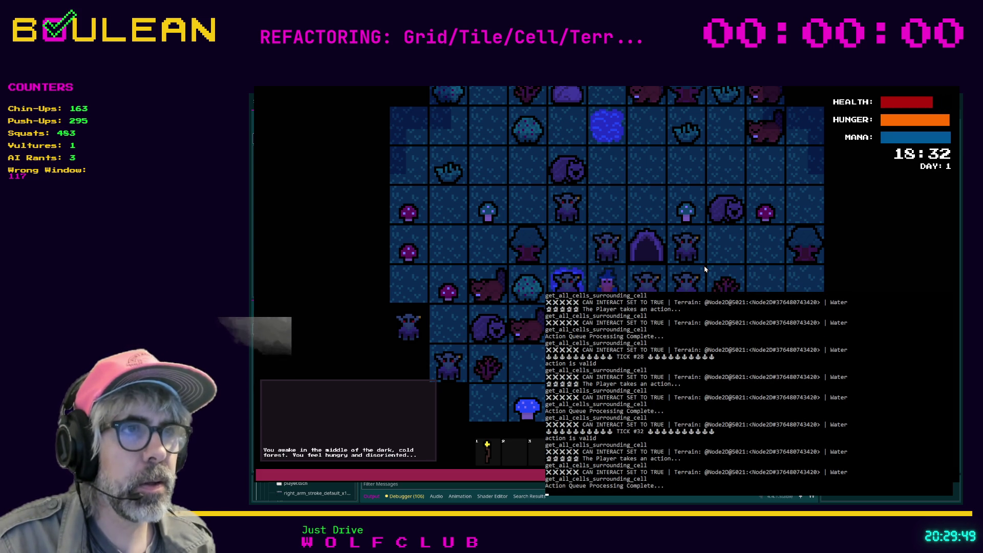
pyautogui.press('space')
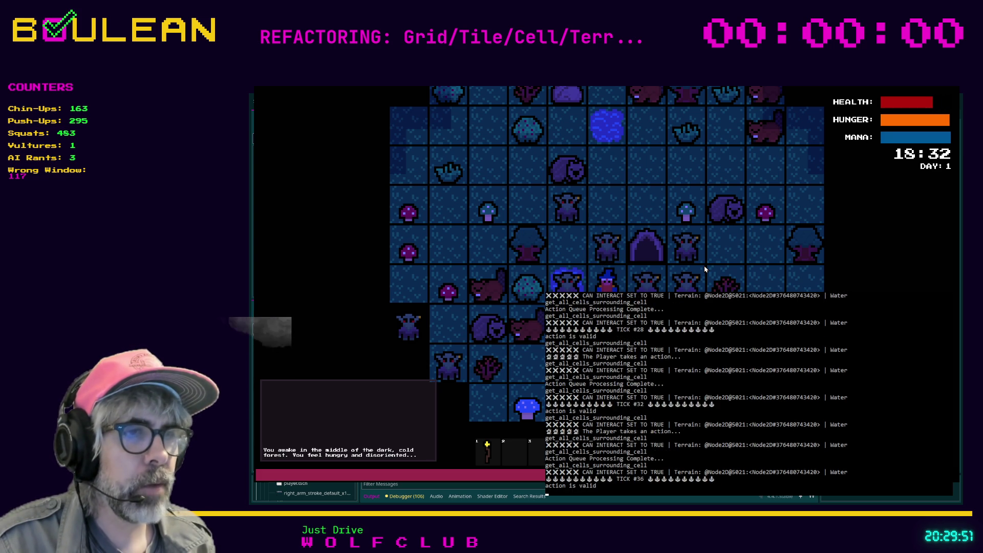
pyautogui.press('space')
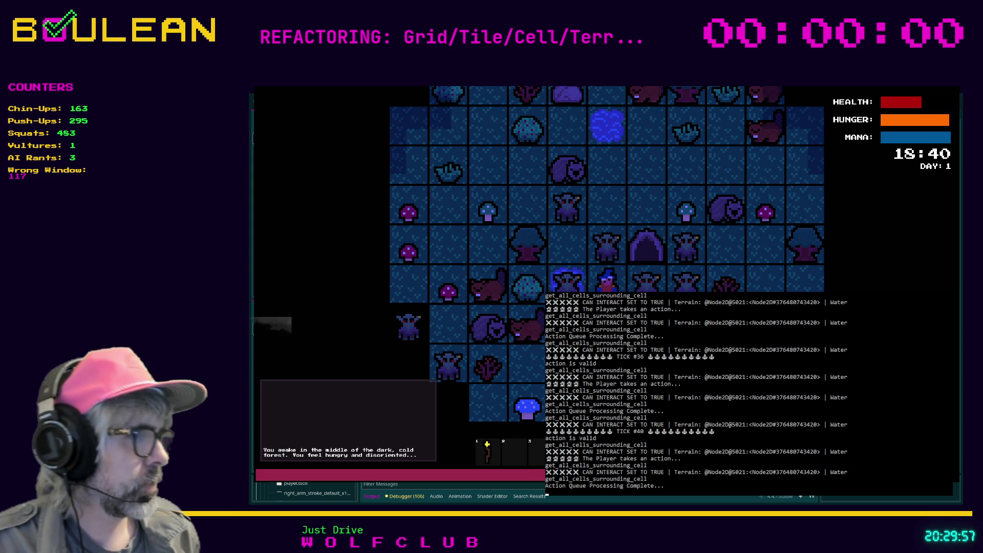
pyautogui.press('F8')
pyautogui.click(535, 302)
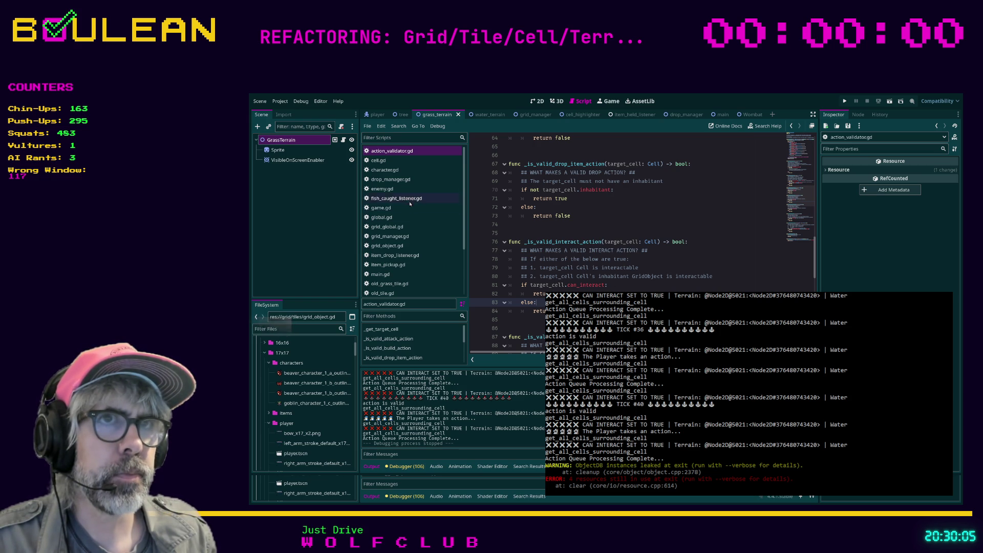
# Step: Open player.gd from the scripts list in the script editor
pyautogui.scroll(-2, 396, 255)
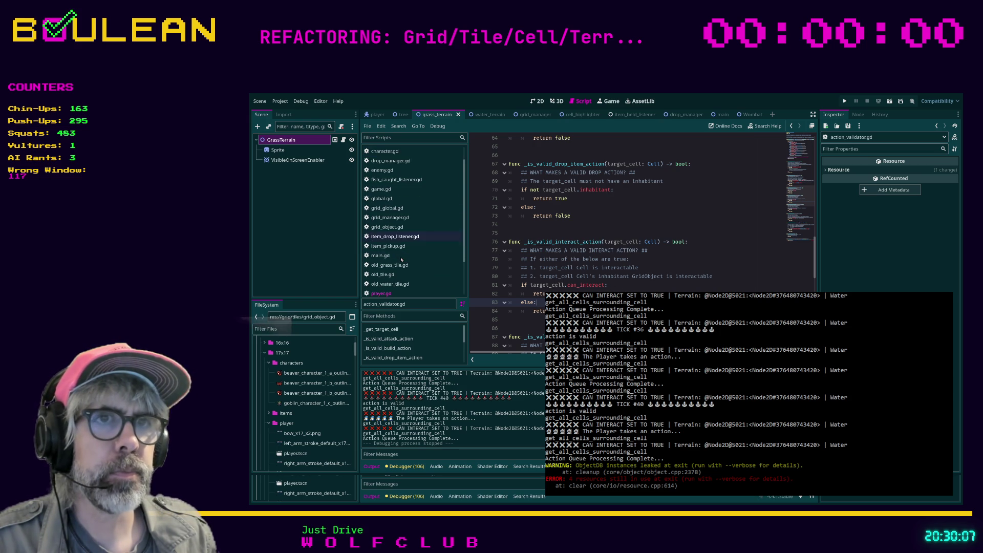
pyautogui.click(381, 275)
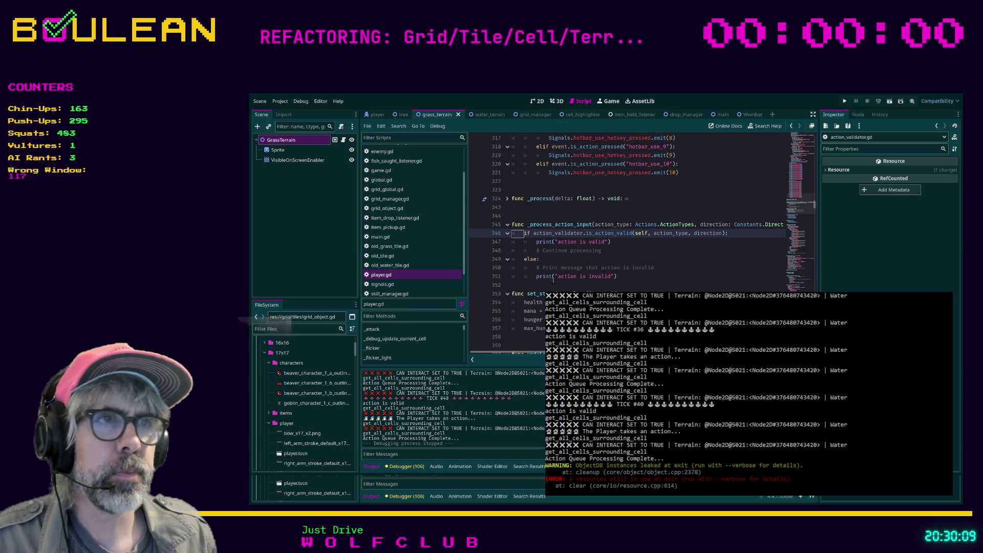
pyautogui.click(636, 283)
# Step: Search player.gd for '.can_inter' and jump to the direction_options_dict declaration on line 125
pyautogui.hotkey('ctrl', 'f')
pyautogui.write('.can_inter')
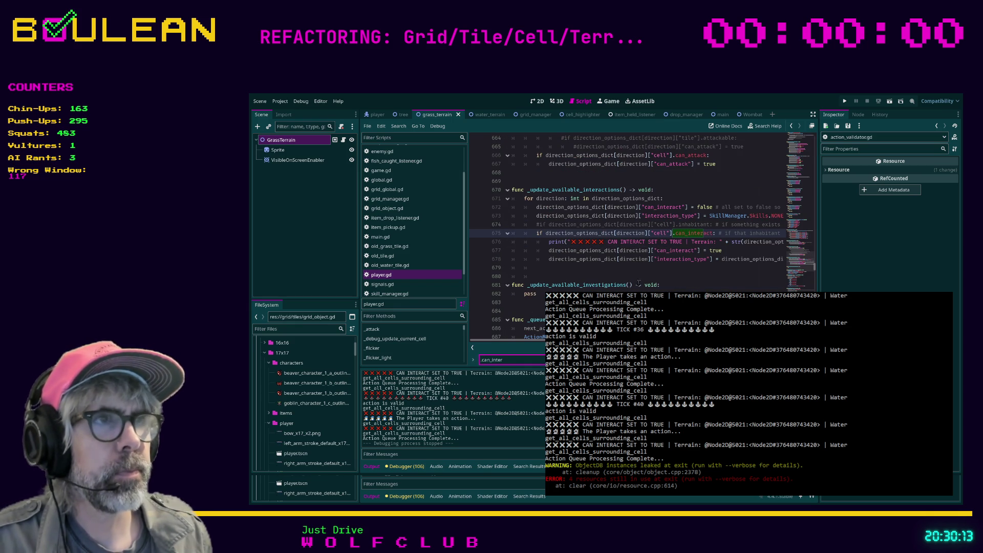
pyautogui.scroll(1, 704, 258)
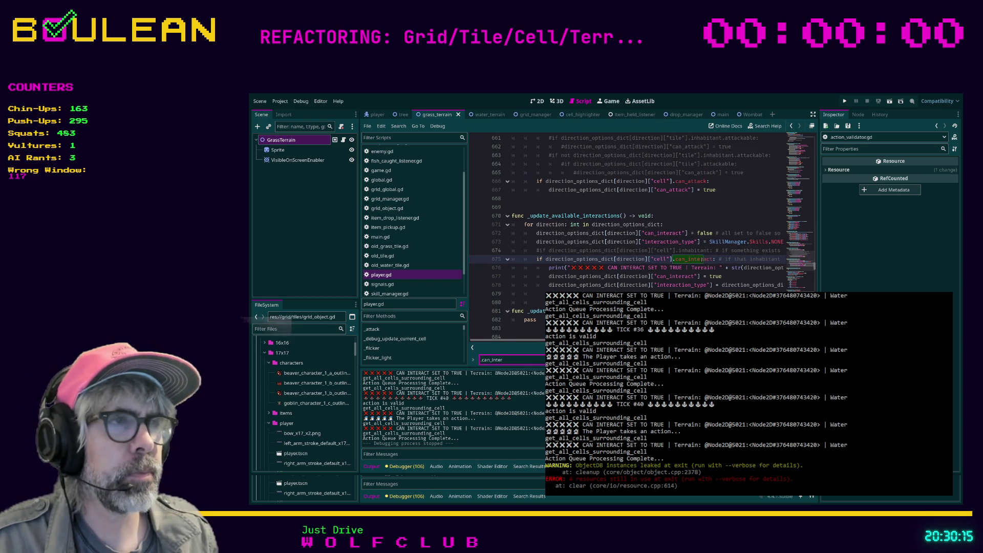
pyautogui.hscroll(2, 648, 229)
pyautogui.hscroll(1, 648, 229)
pyautogui.hscroll(-1, 648, 229)
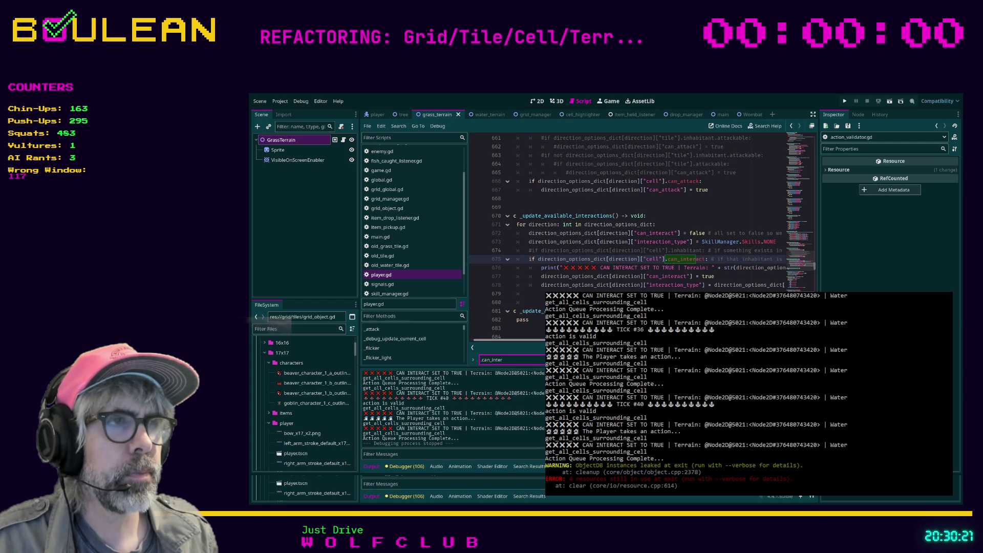
pyautogui.hscroll(10, 648, 229)
pyautogui.hscroll(1, 648, 229)
pyautogui.hscroll(-8, 551, 264)
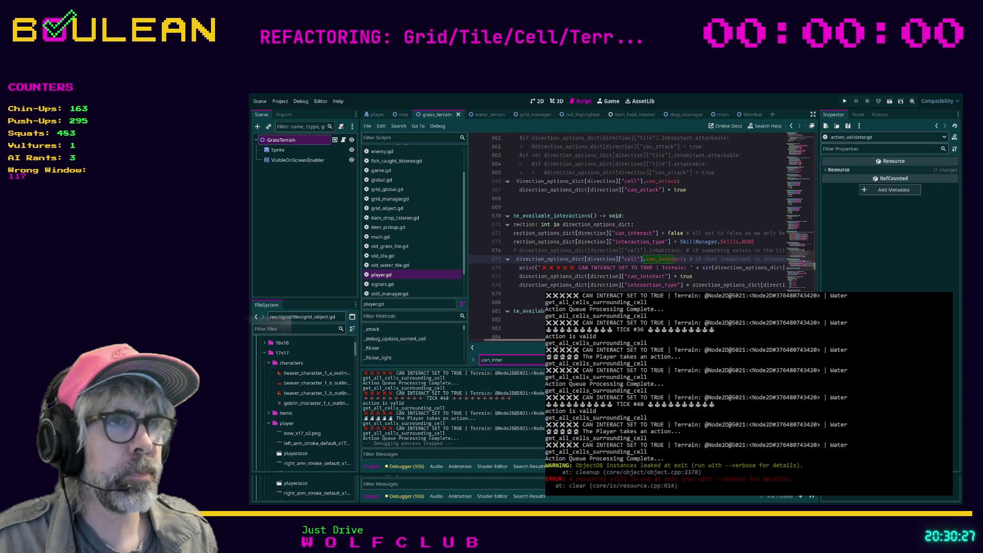
pyautogui.keyDown('ctrl'); pyautogui.click(550, 263); pyautogui.keyUp('ctrl')
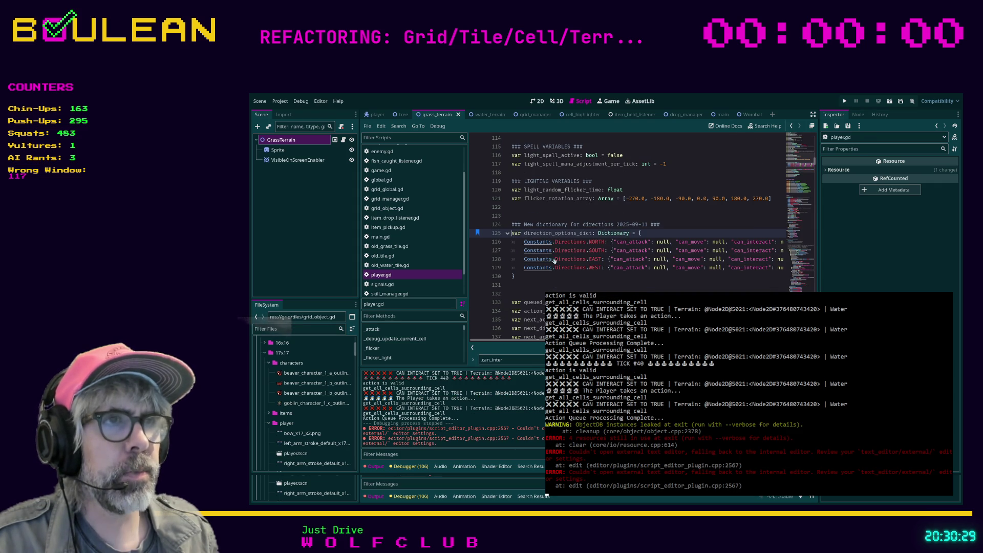
pyautogui.hscroll(3, 622, 163)
pyautogui.hscroll(8, 649, 215)
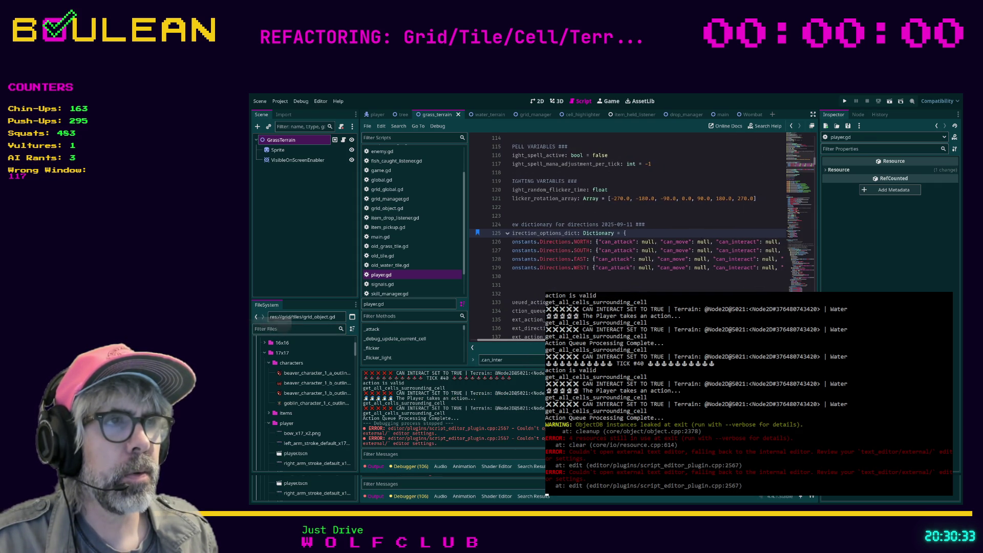
pyautogui.hscroll(2, 648, 215)
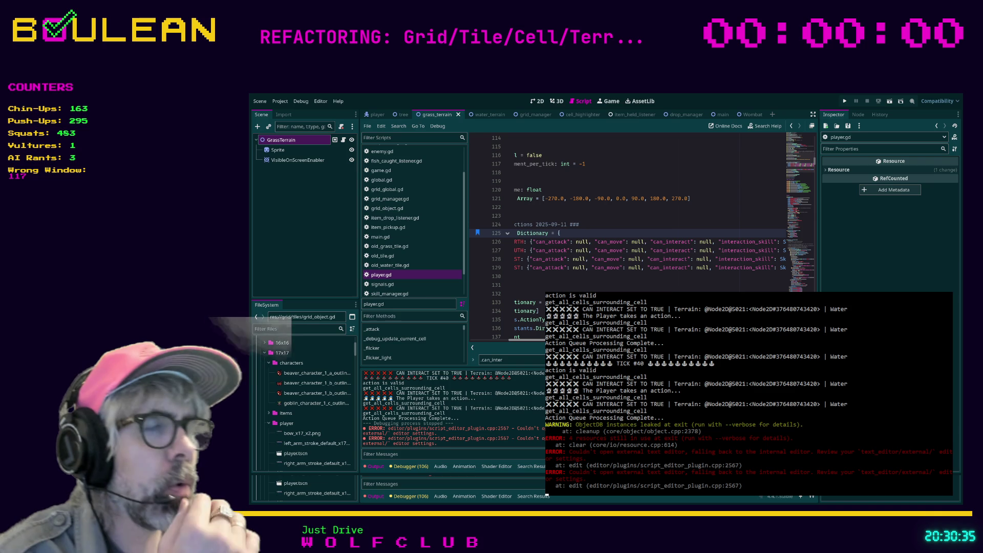
pyautogui.hscroll(-3, 648, 215)
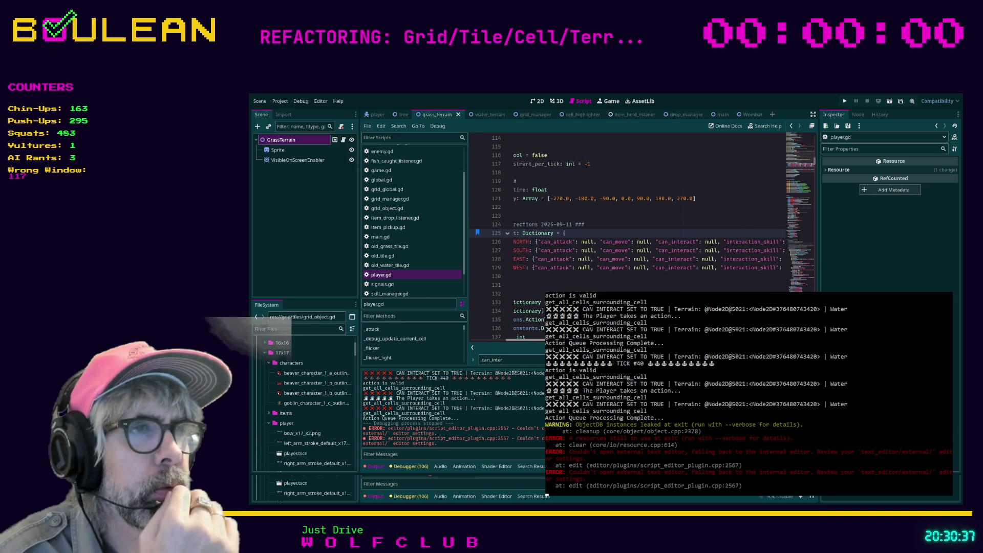
pyautogui.hscroll(-1, 649, 215)
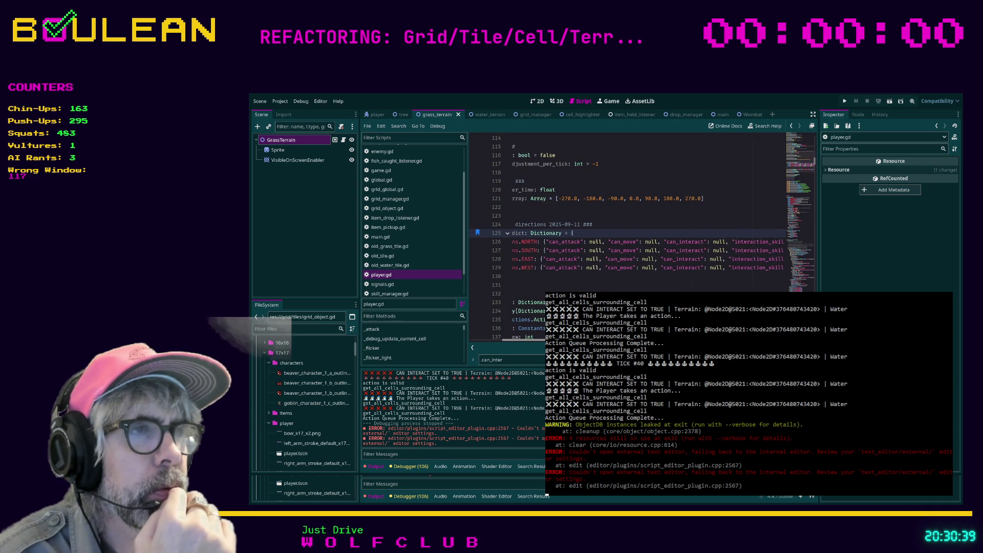
pyautogui.hscroll(-1, 649, 215)
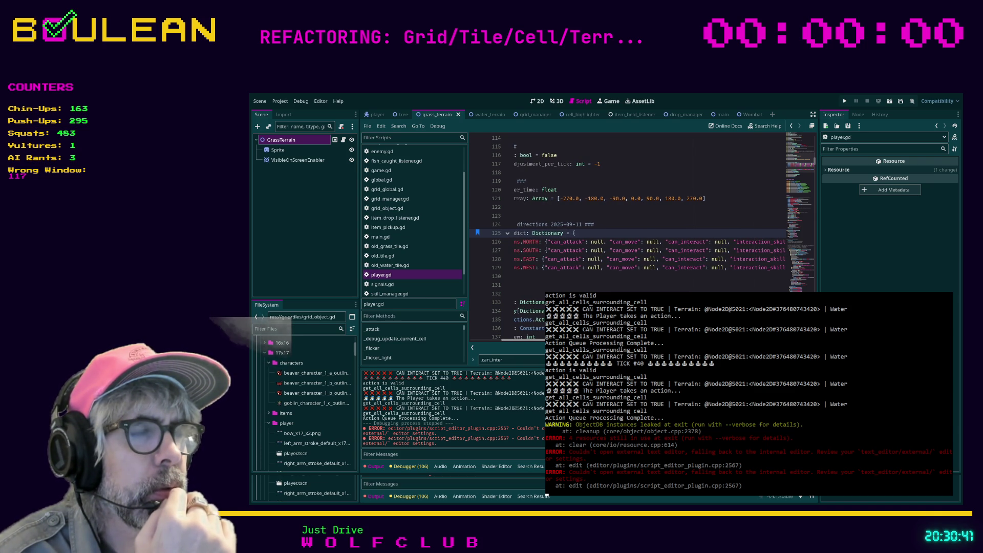
pyautogui.hscroll(-1, 649, 215)
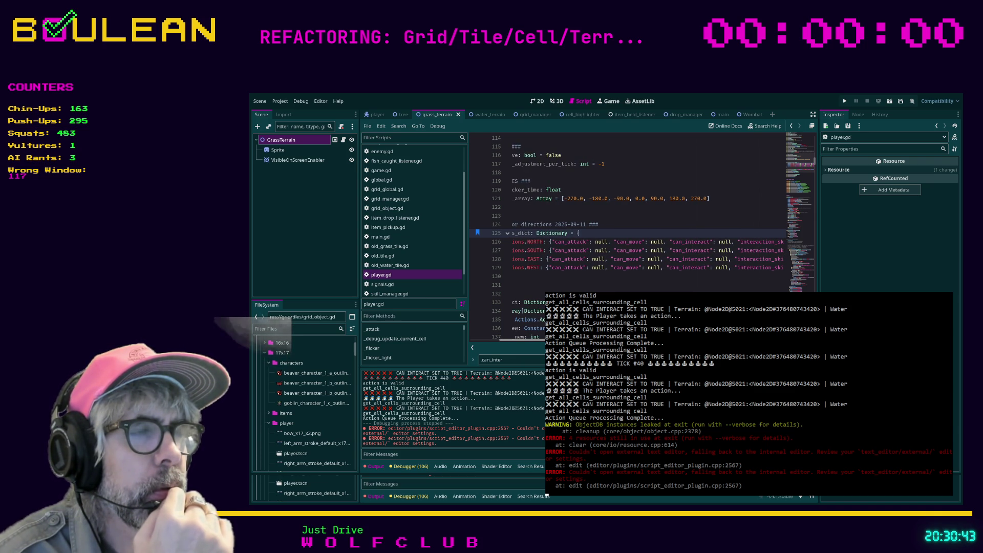
pyautogui.hscroll(-5, 648, 215)
pyautogui.hscroll(-2, 649, 215)
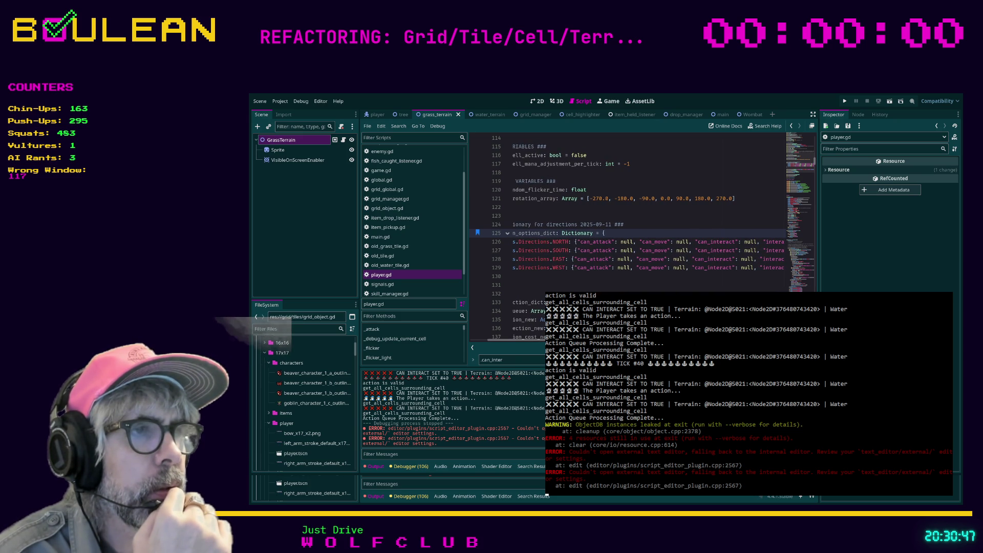
pyautogui.press('Return')
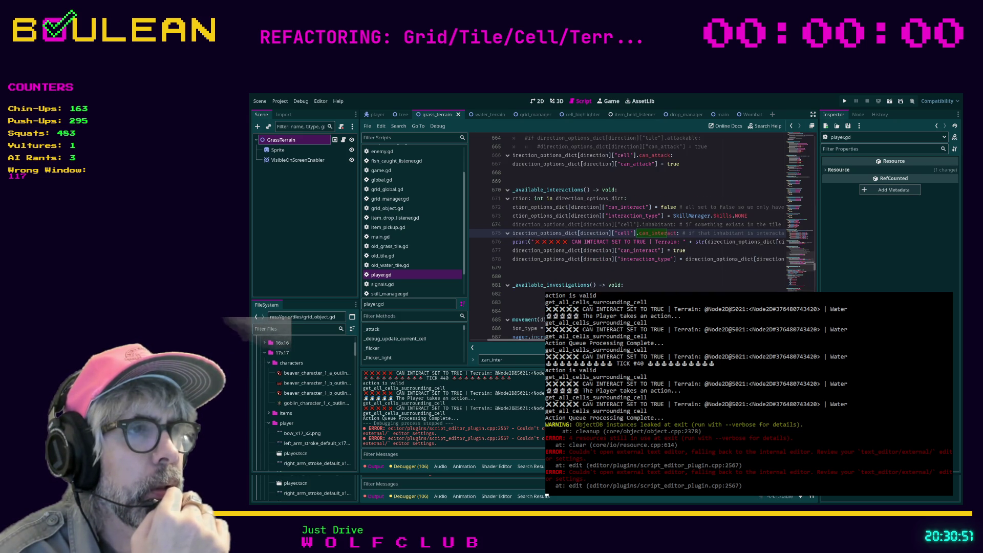
pyautogui.click(583, 233)
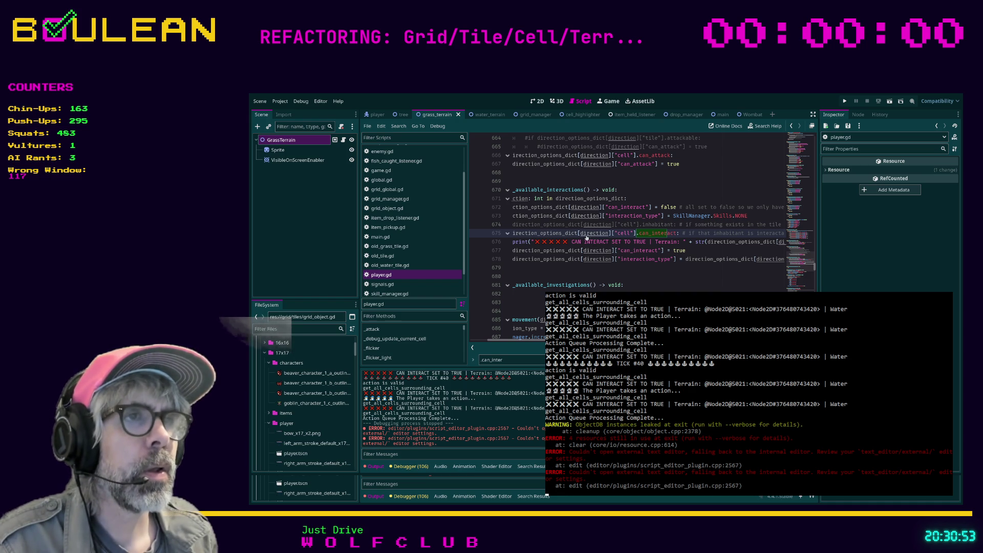
pyautogui.keyDown('ctrl'); pyautogui.click(583, 233); pyautogui.keyUp('ctrl')
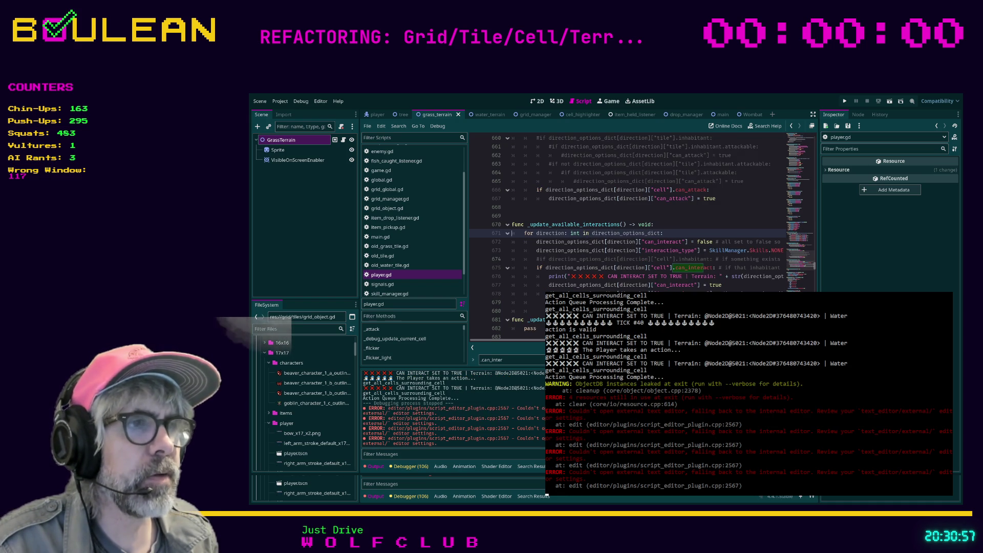
pyautogui.scroll(-1, 572, 234)
pyautogui.click(573, 233)
pyautogui.keyDown('ctrl'); pyautogui.click(572, 233); pyautogui.keyUp('ctrl')
pyautogui.hscroll(3, 573, 233)
pyautogui.hscroll(6, 572, 233)
pyautogui.hscroll(4, 649, 241)
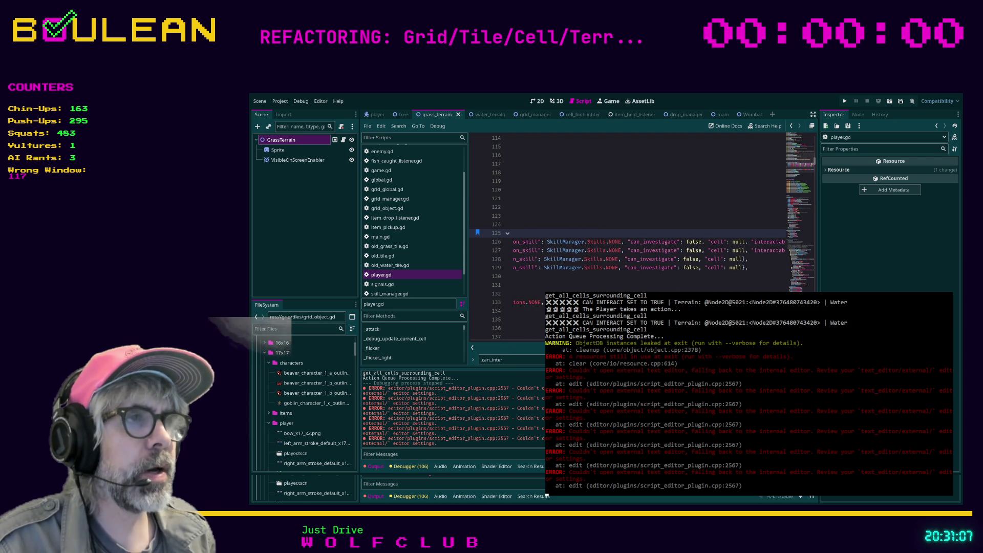
pyautogui.hscroll(4, 627, 251)
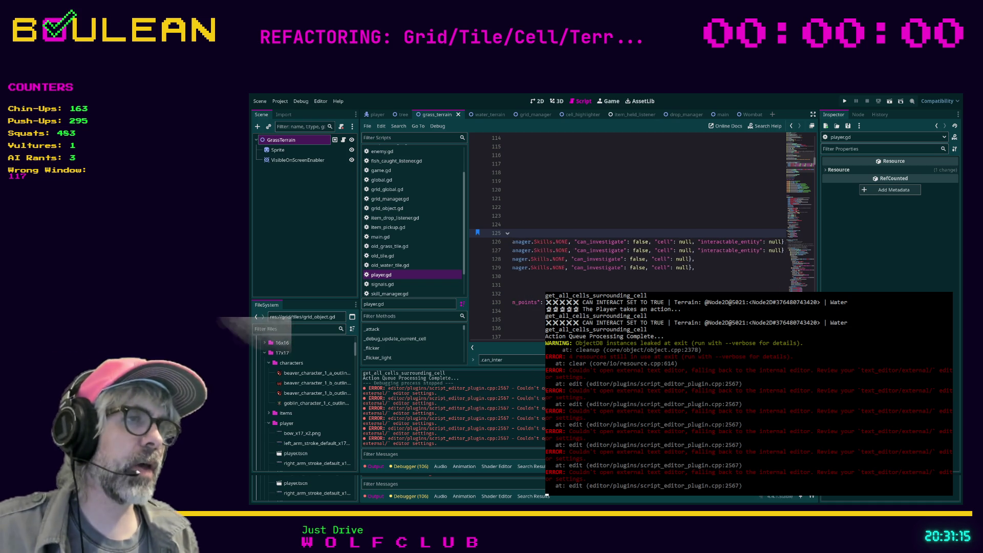
pyautogui.hscroll(-5, 627, 215)
pyautogui.hscroll(-5, 627, 215)
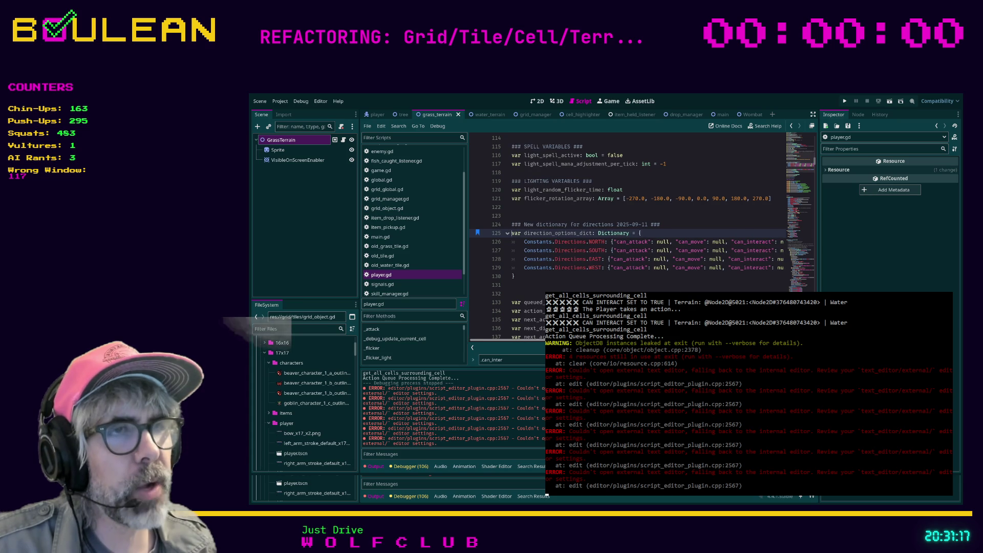
pyautogui.click(573, 250)
pyautogui.hscroll(3, 621, 230)
pyautogui.click(573, 258)
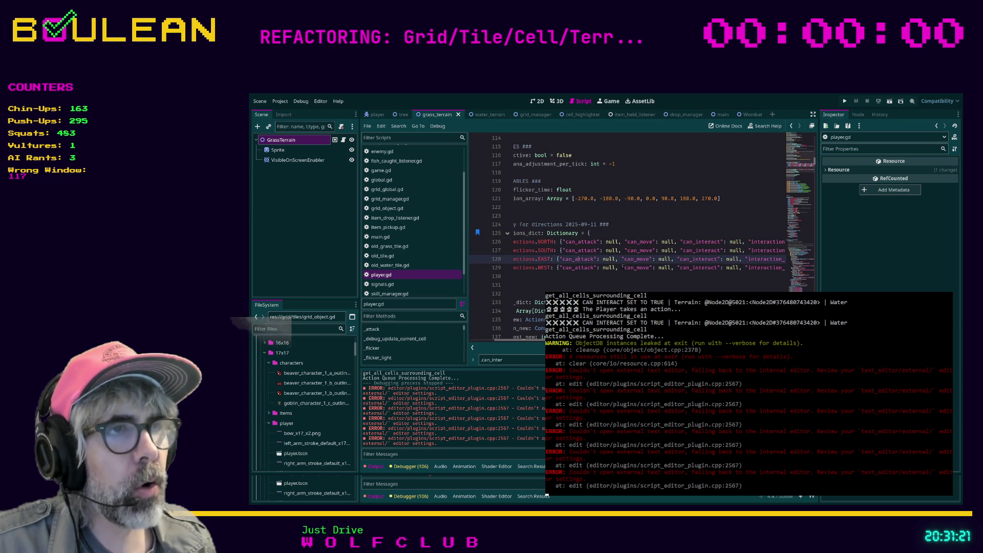
pyautogui.hscroll(5, 681, 289)
pyautogui.moveTo(768, 267)
pyautogui.mouseDown()
pyautogui.moveTo(512, 254)
pyautogui.moveTo(465, 246)
pyautogui.moveTo(470, 239)
pyautogui.mouseUp()
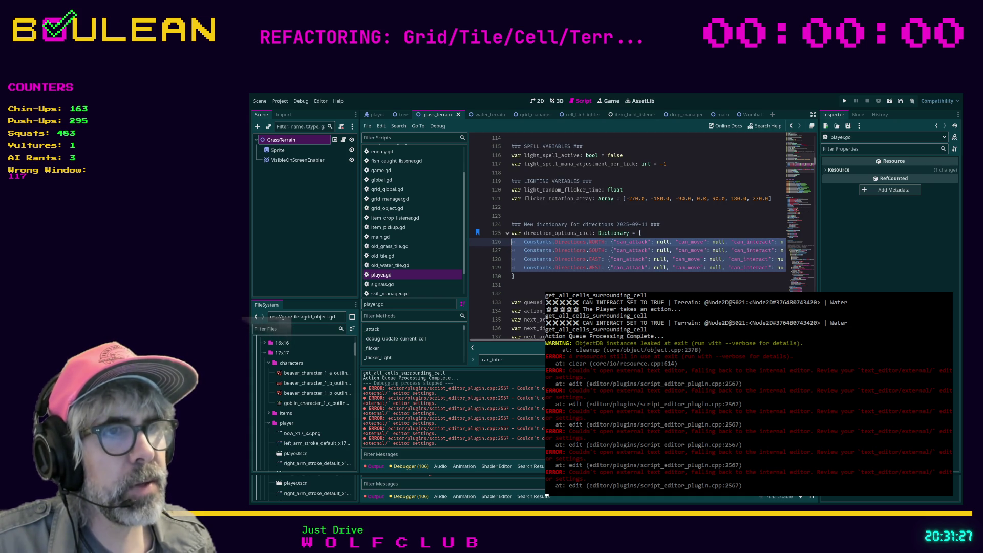
# Step: Place the caret on the empty line just below direction_options_dict's closing brace
pyautogui.click(515, 276)
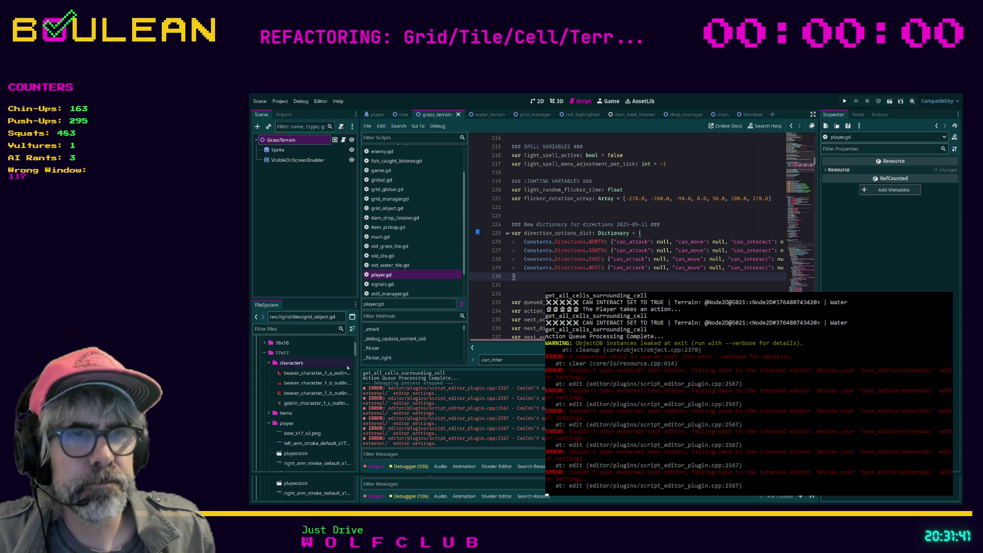
pyautogui.click(529, 286)
pyautogui.write('## 2025')
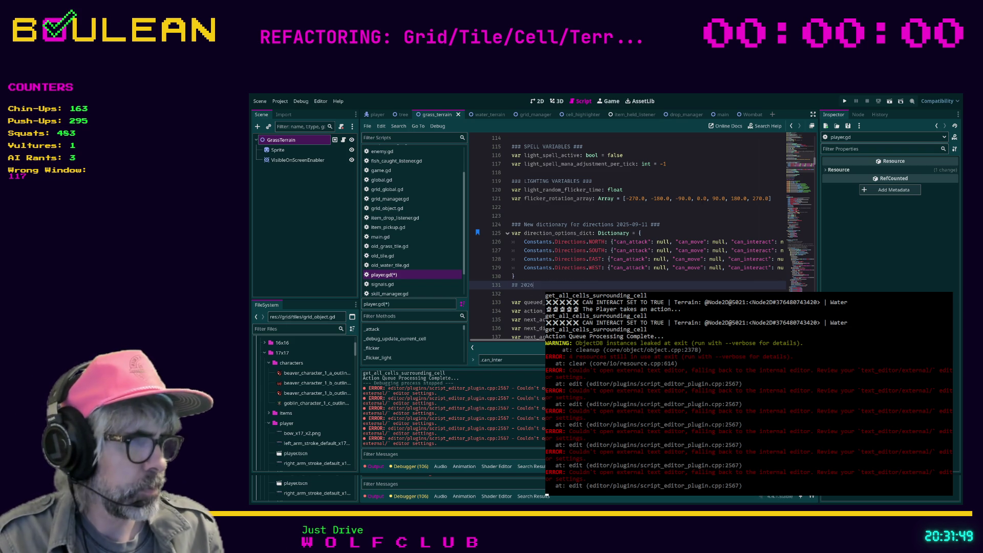
# Step: Complete the 2026-01-19 dated heading and add three ## comment lines beneath it
pyautogui.write('-010')
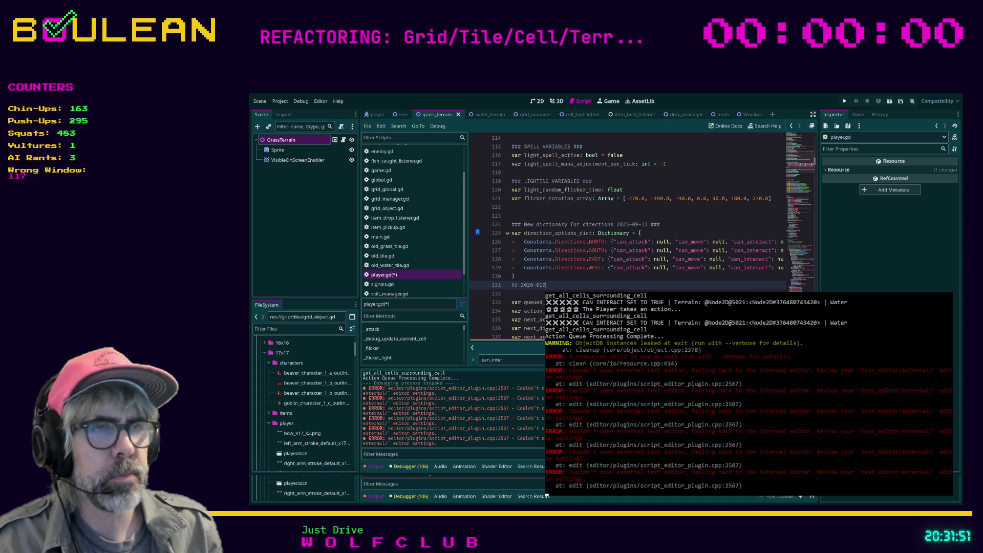
pyautogui.press('BackSpace')
pyautogui.write(': TODO')
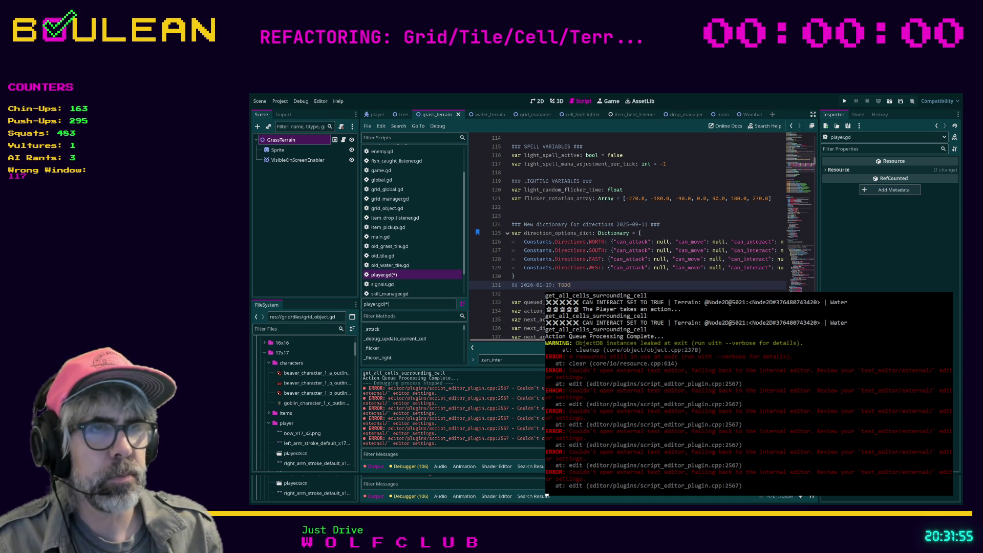
pyautogui.press('Return')
pyautogui.write('## Get rid')
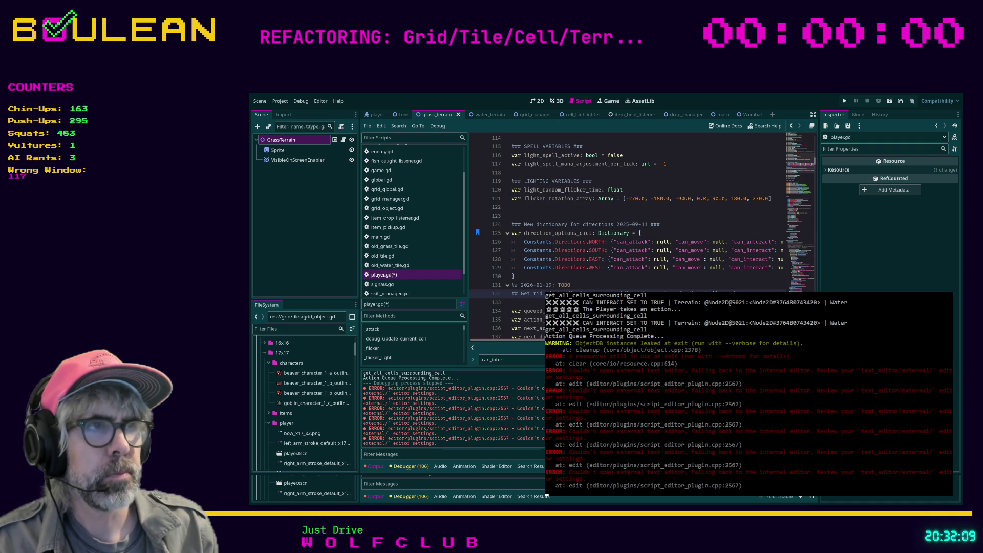
pyautogui.press('Return')
pyautogui.write('#')
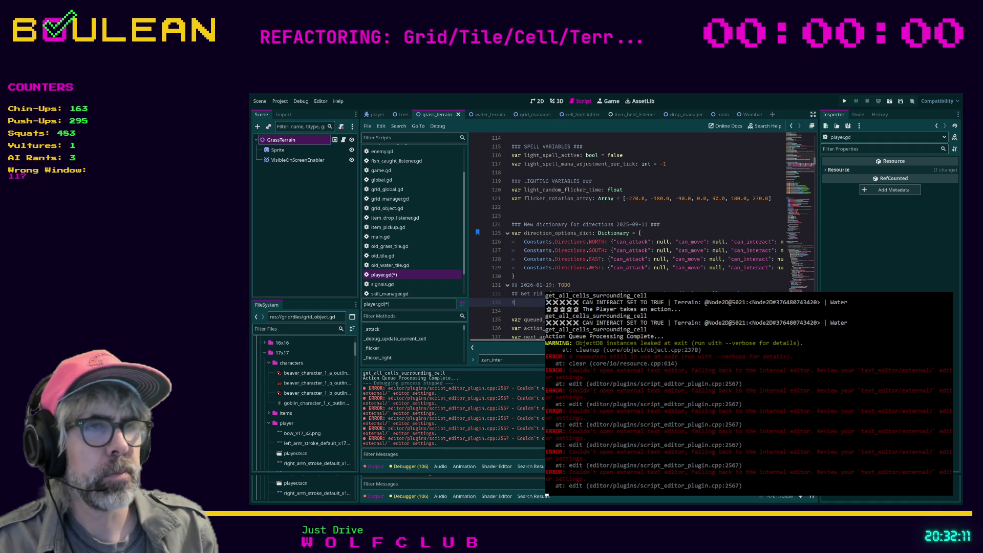
pyautogui.write('# We shoul')
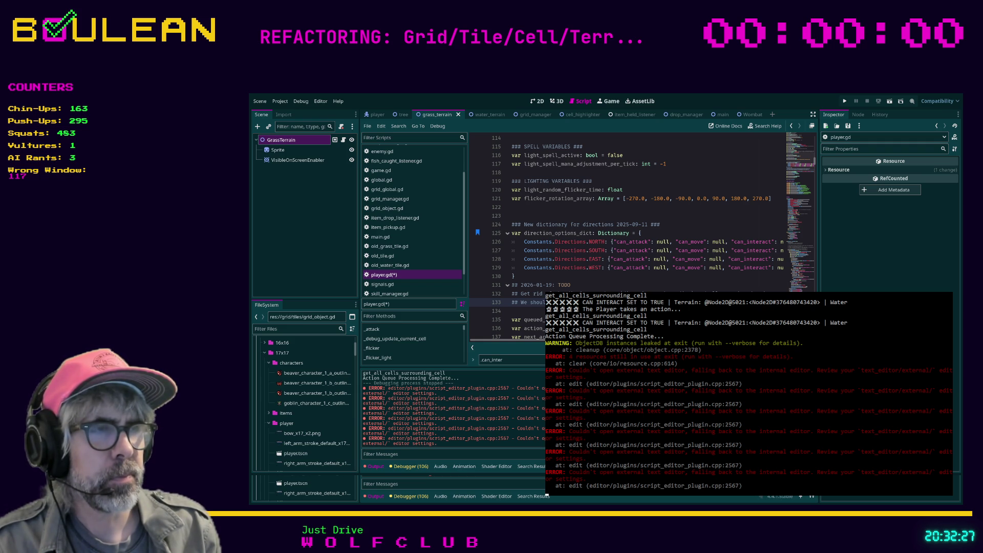
pyautogui.press('Return')
pyautogui.write('## thatis l')
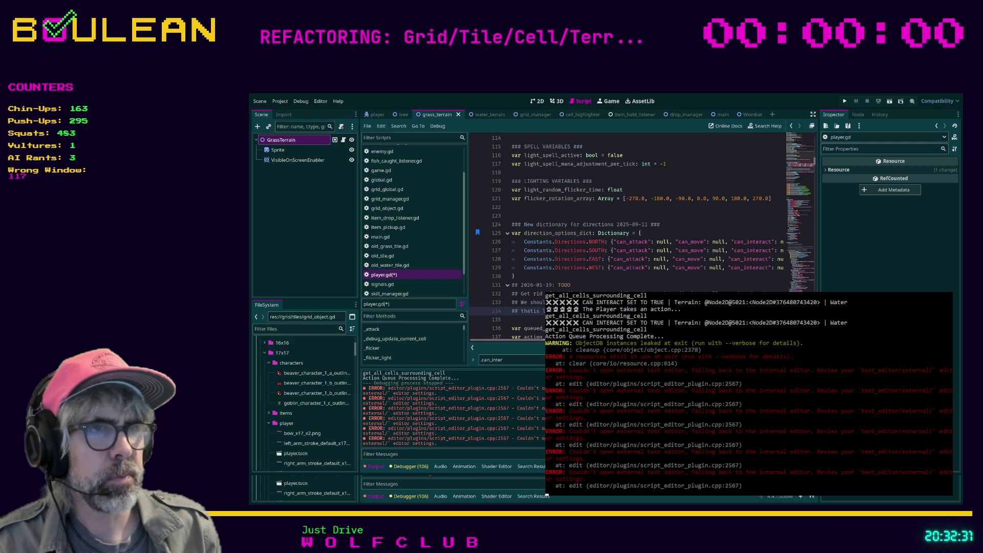
pyautogui.write('is')
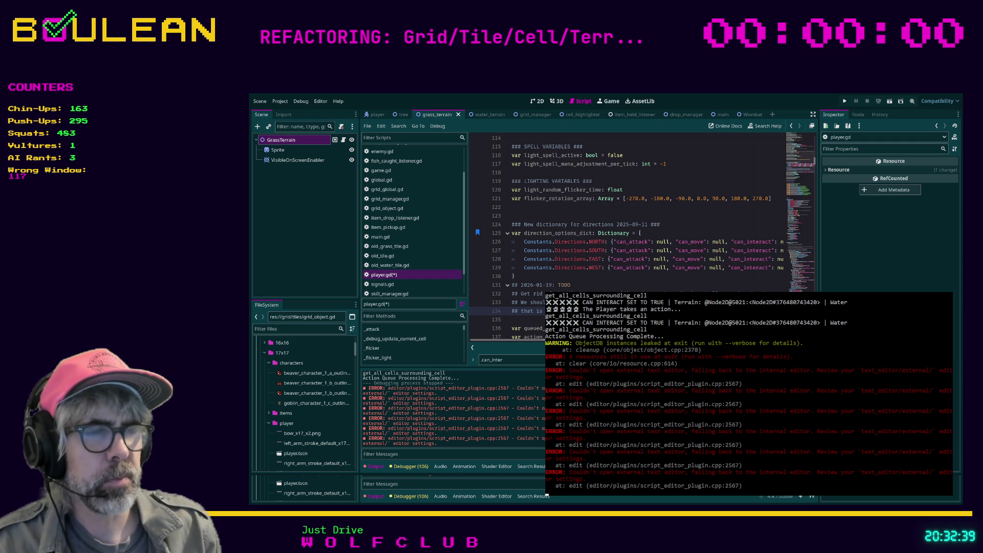
# Step: Finish the heading as '2026-01-19: TODO Next Stream', save player.gd, and launch a test run
pyautogui.click(587, 284)
pyautogui.write('Next Stream')
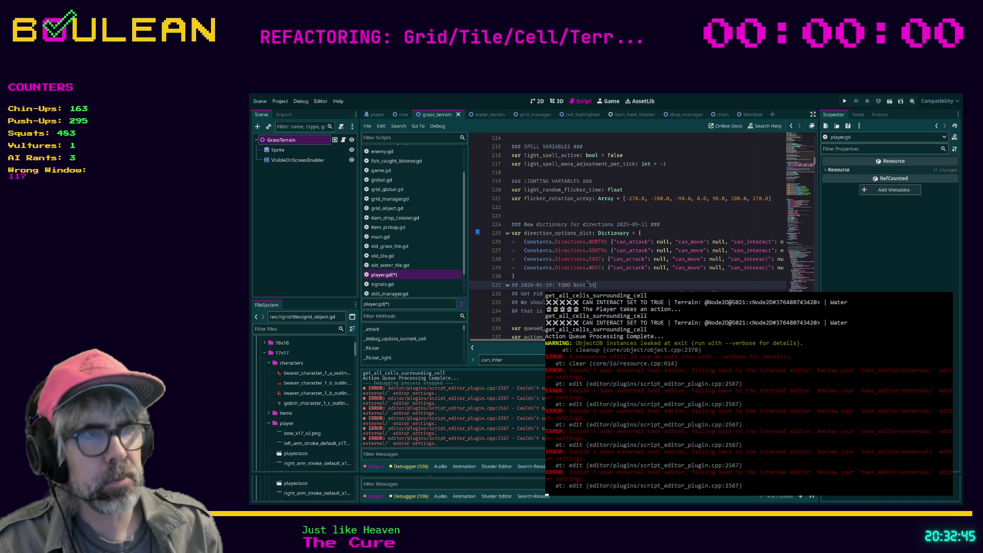
pyautogui.hotkey('ctrl', 's')
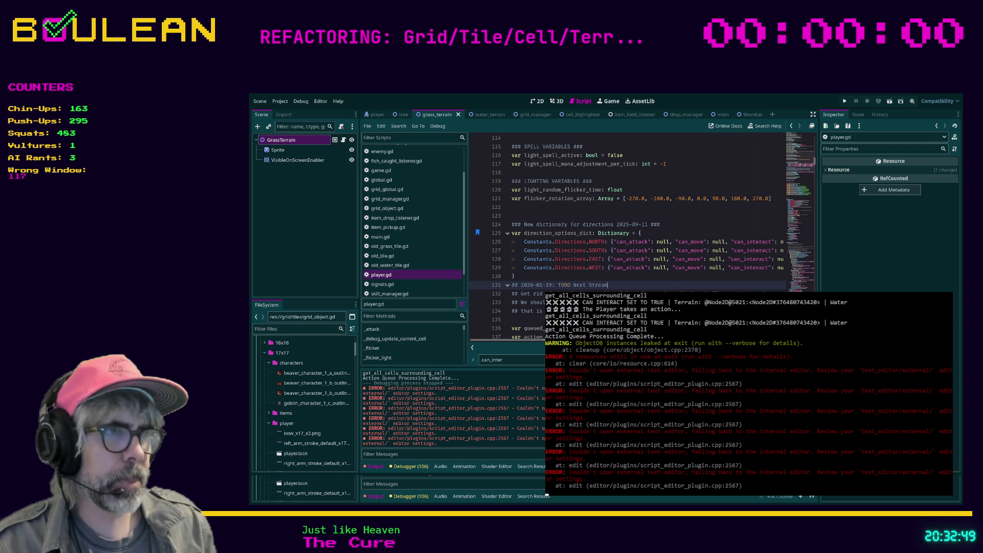
pyautogui.click(542, 310)
pyautogui.hotkey('ctrl', 's')
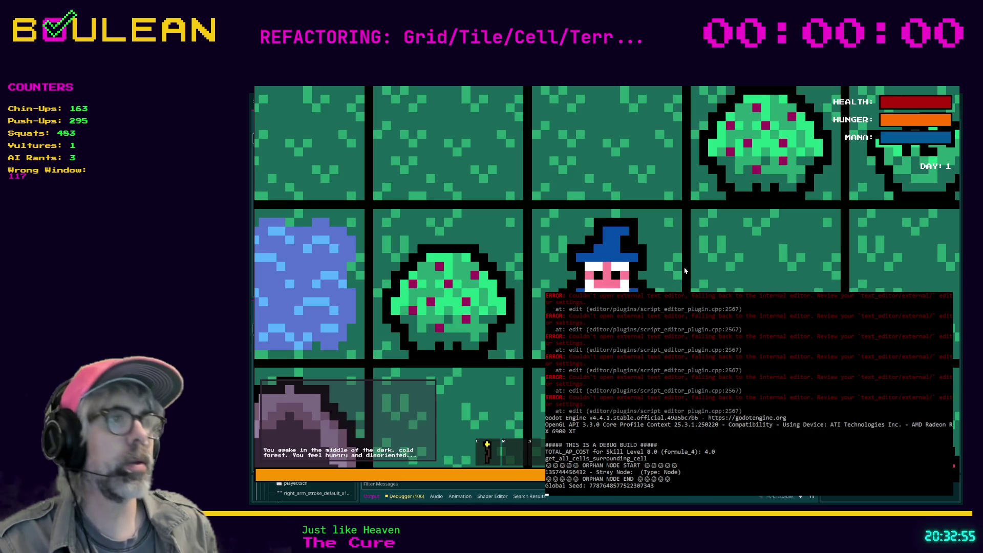
# Step: Zoom out in the running game view, then stop the test run with F8
pyautogui.scroll(-3, 671, 273)
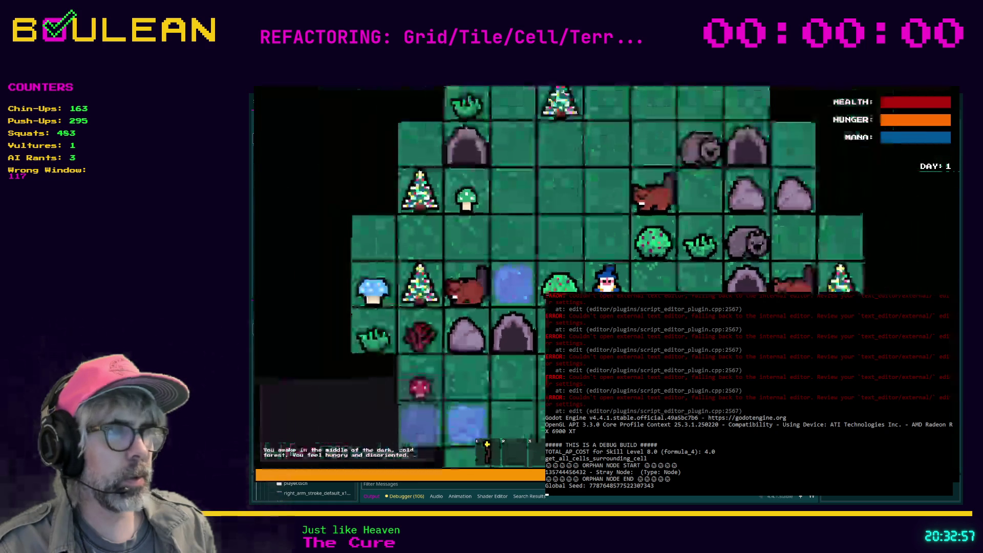
pyautogui.press('F8')
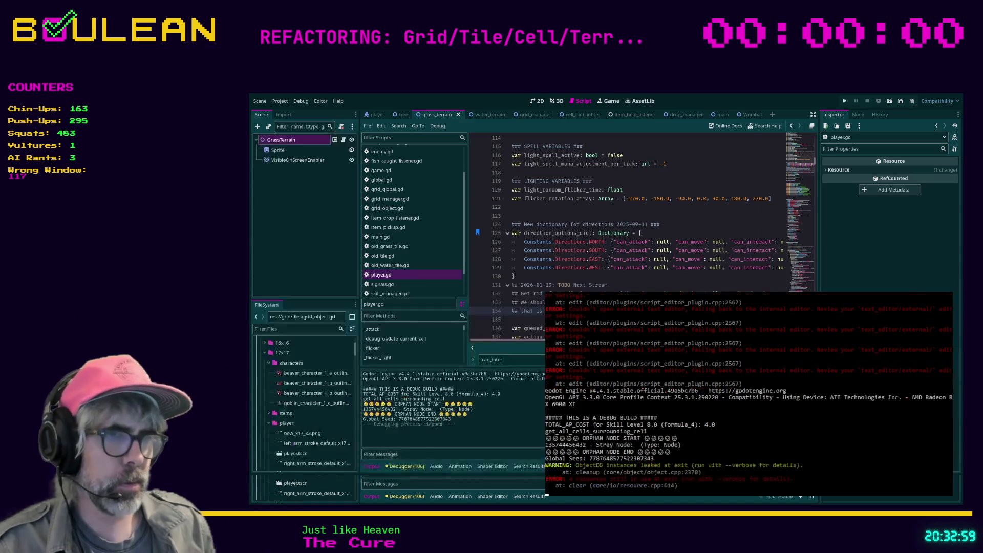